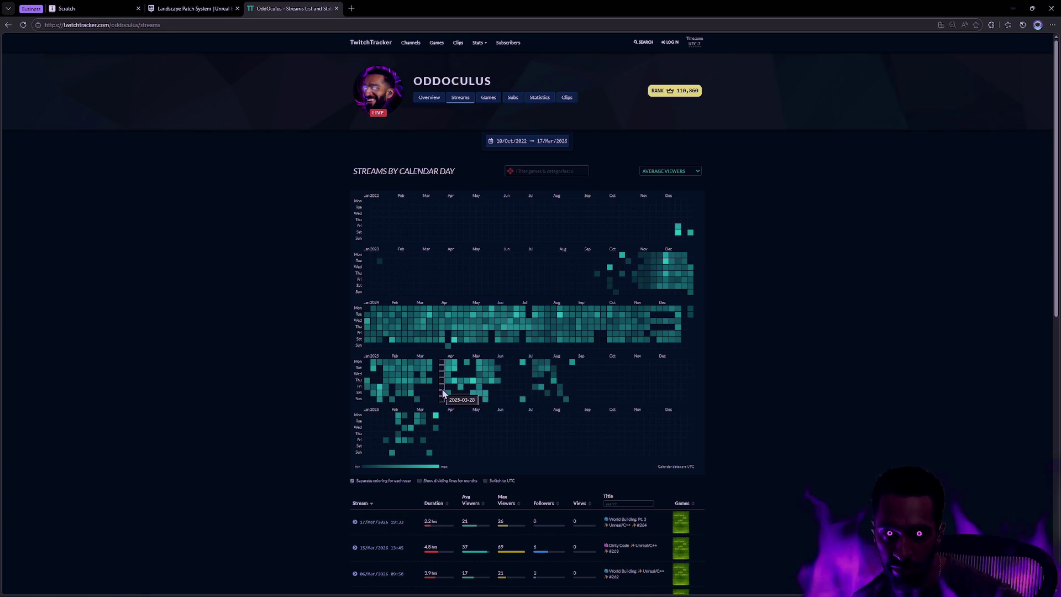
Bring up the Oddstone on Steam store page.
mouse_move(479, 376)
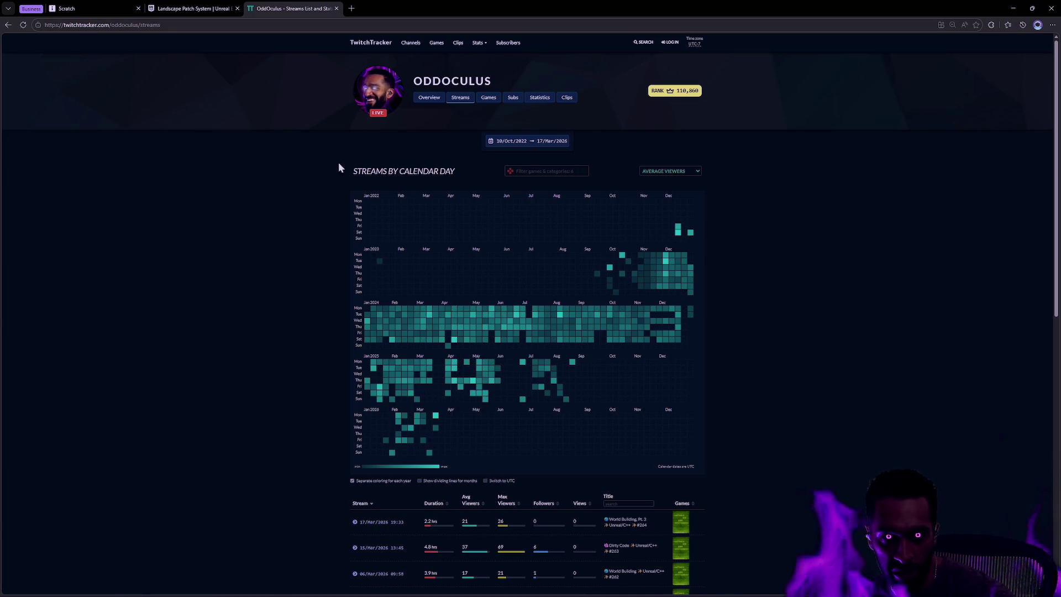
click(515, 11)
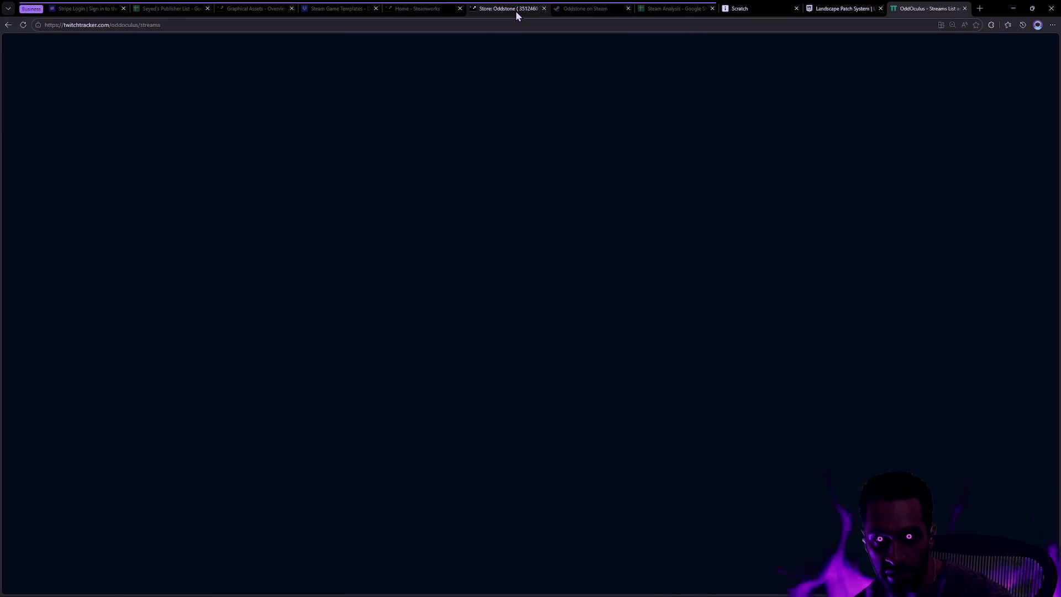
click(581, 10)
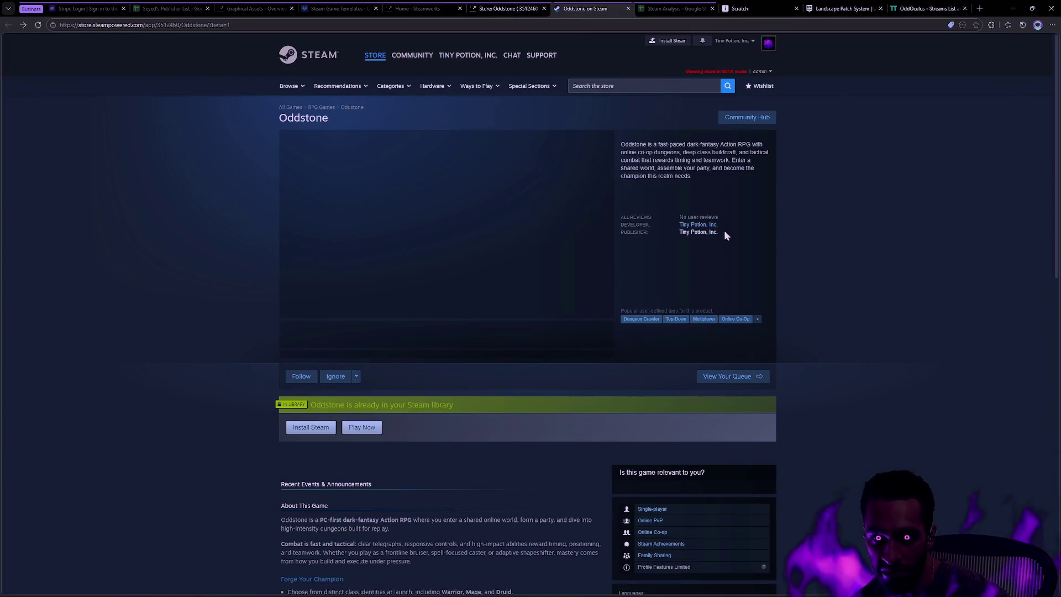
Scroll through the store page's description and features, then return to the TwitchTracker tab.
scroll(723, 232, down, 8)
scroll(804, 303, down, 2)
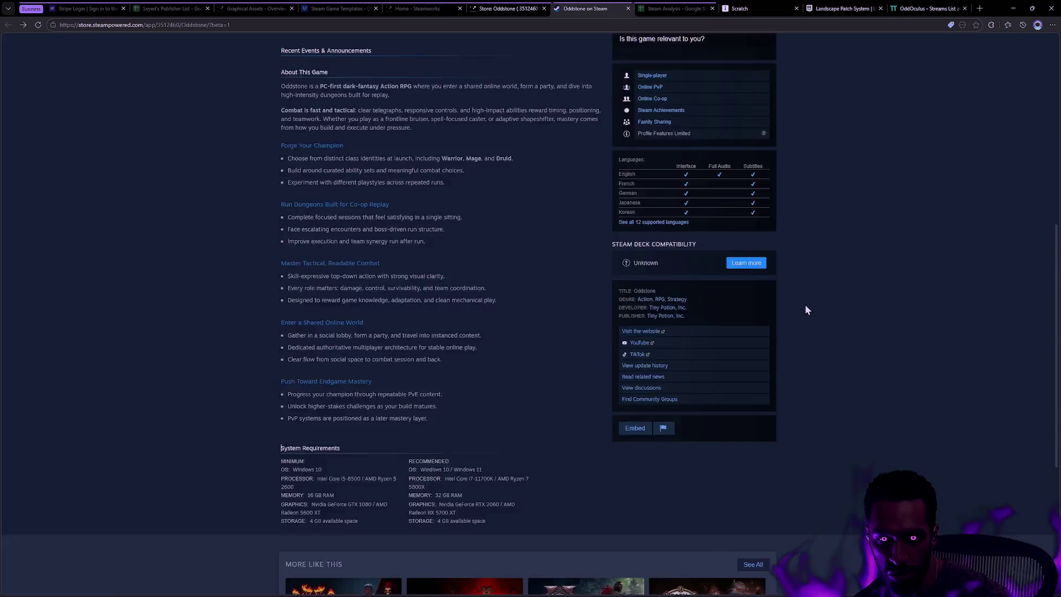
scroll(810, 323, up, 5)
scroll(812, 330, up, 5)
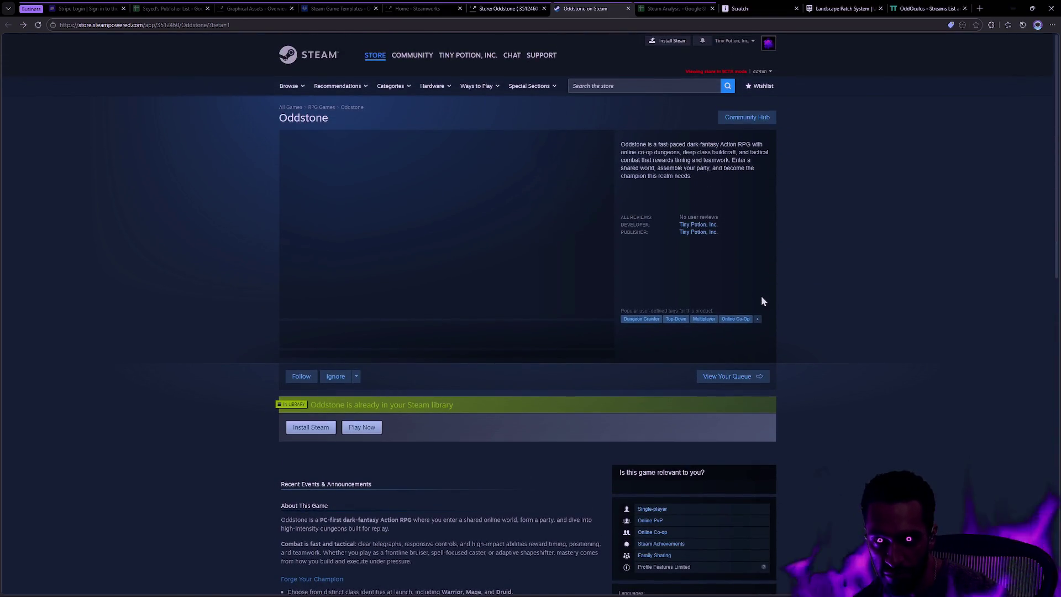
scroll(817, 313, down, 7)
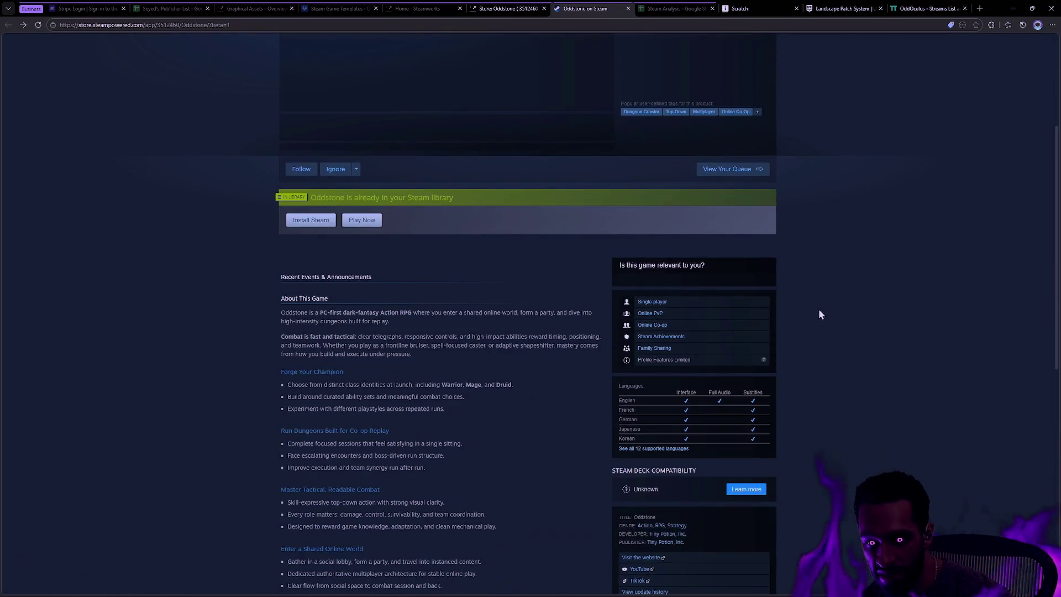
scroll(773, 299, up, 7)
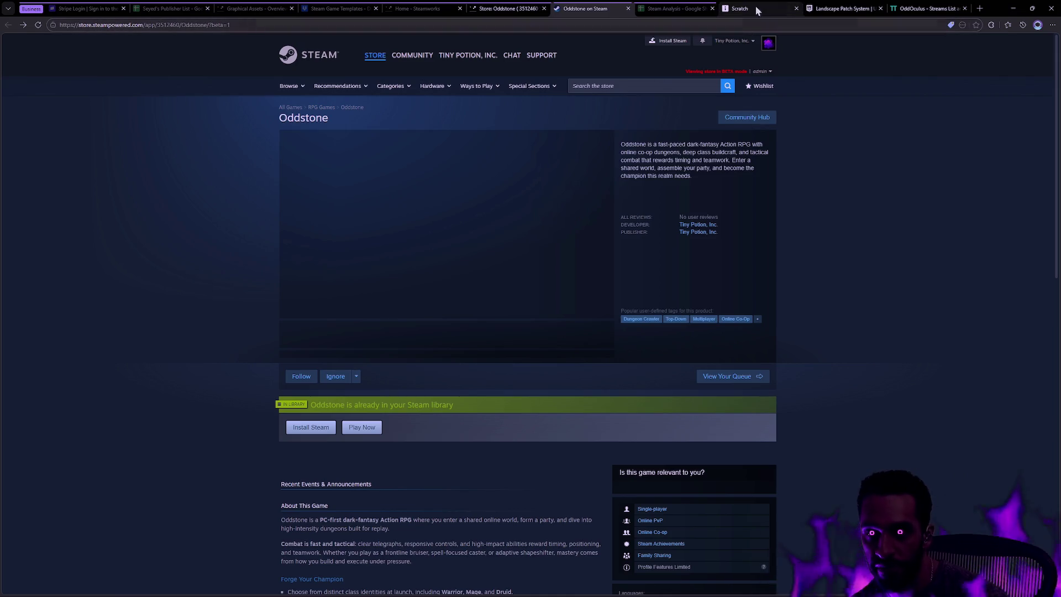
click(928, 9)
Check the per-day stream statistics popups on TwitchTracker calendar days across 2024 and 2025.
mouse_move(494, 318)
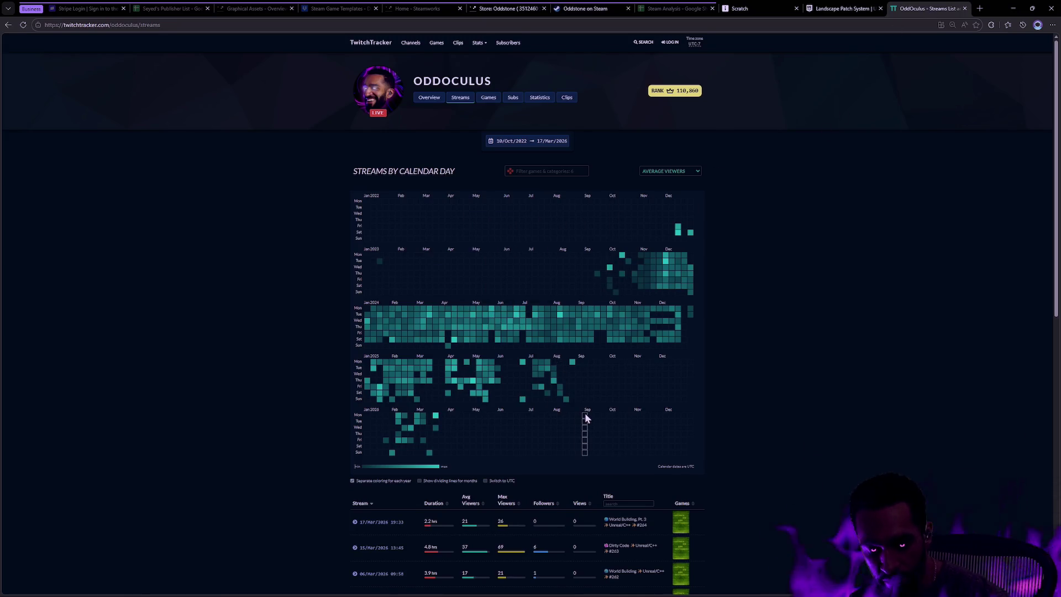
mouse_move(554, 381)
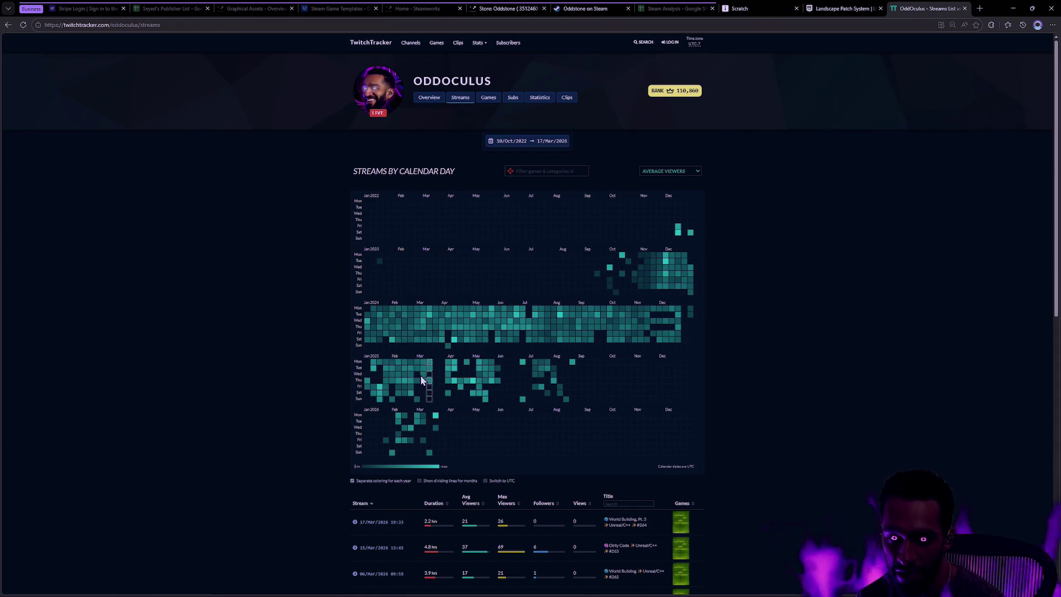
mouse_move(407, 371)
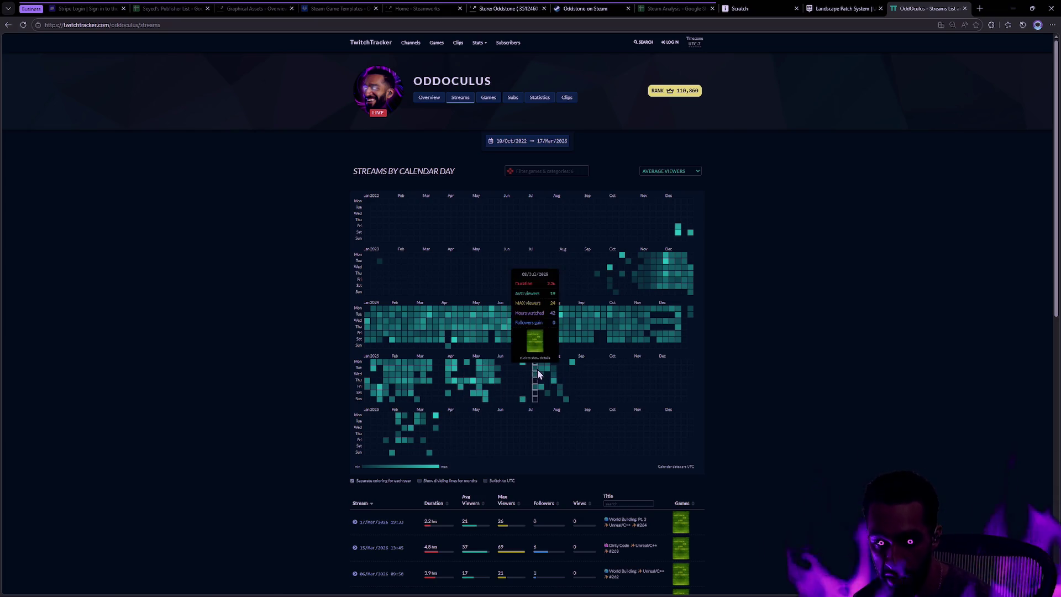
mouse_move(608, 312)
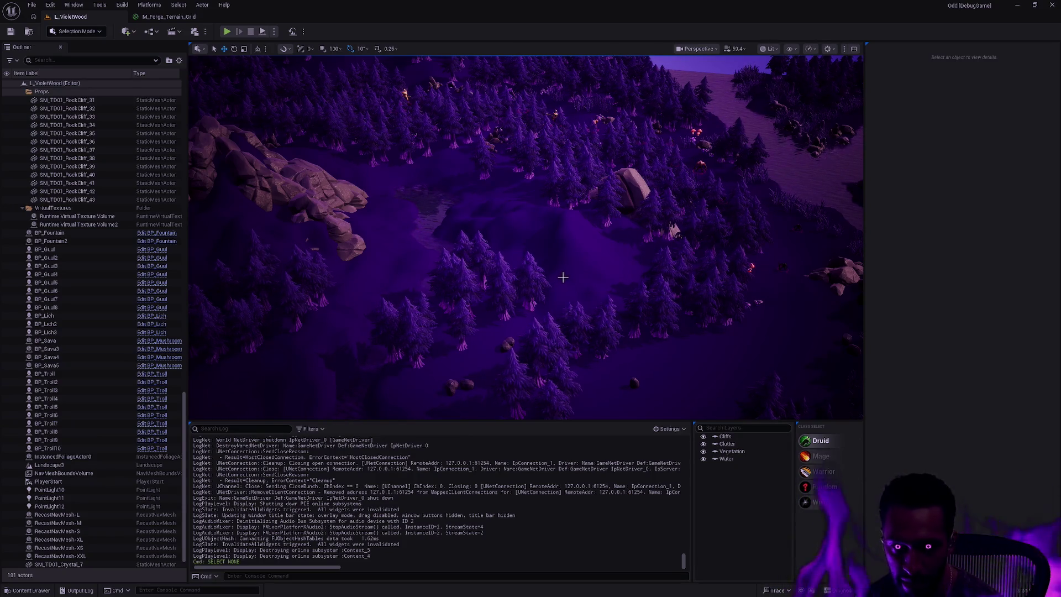
Alt+Tab away from Unreal Editor, cycling past the MINGW64 terminal back to the browser.
key(alt+Tab)
key(alt+Tab)
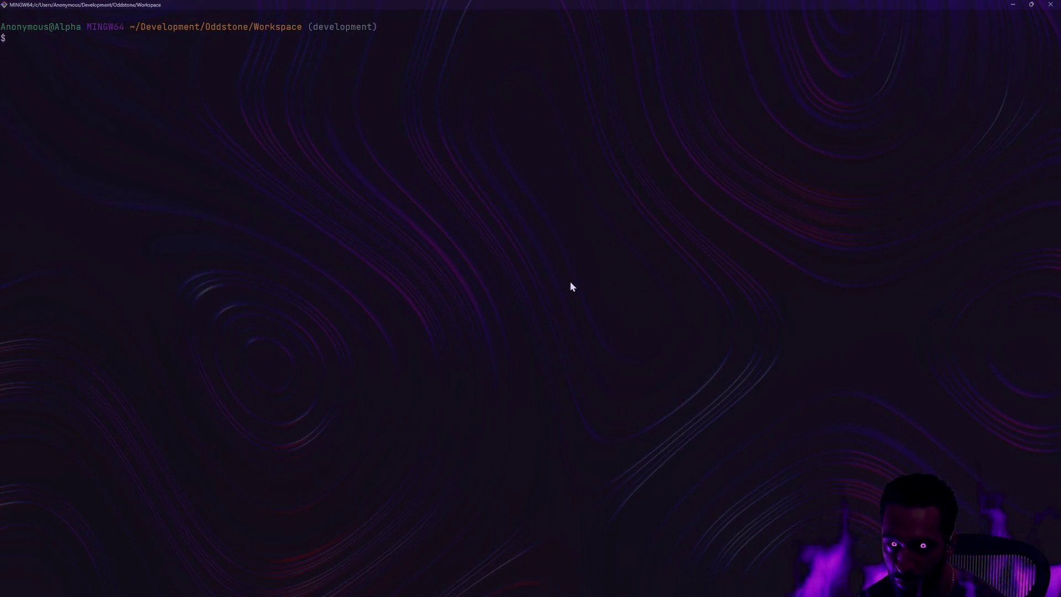
key(alt+Tab)
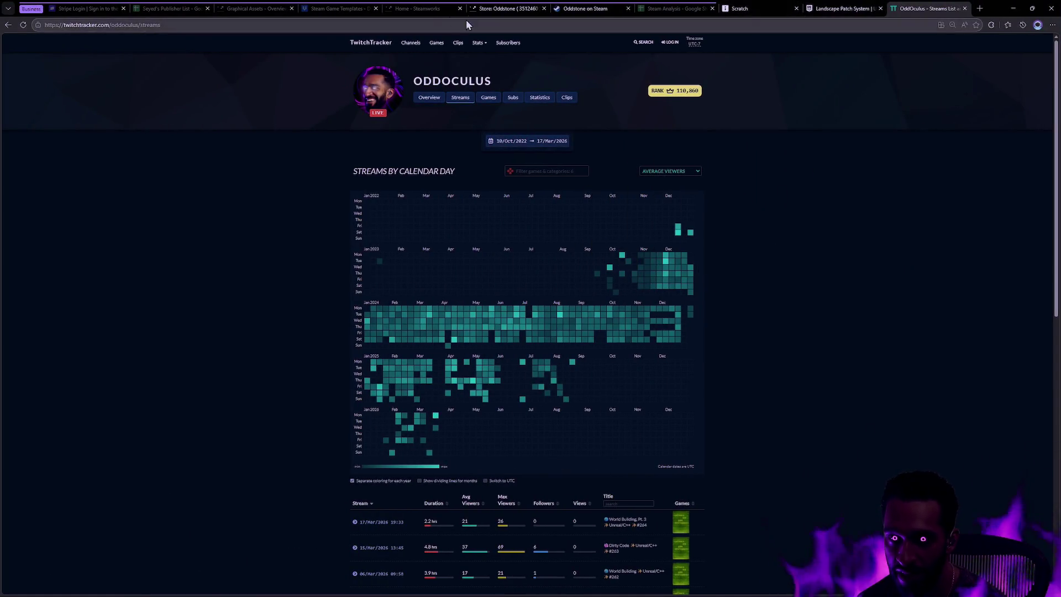
Scroll through the Oddstone Steam page, then switch to the Rider C++ project code.
click(600, 11)
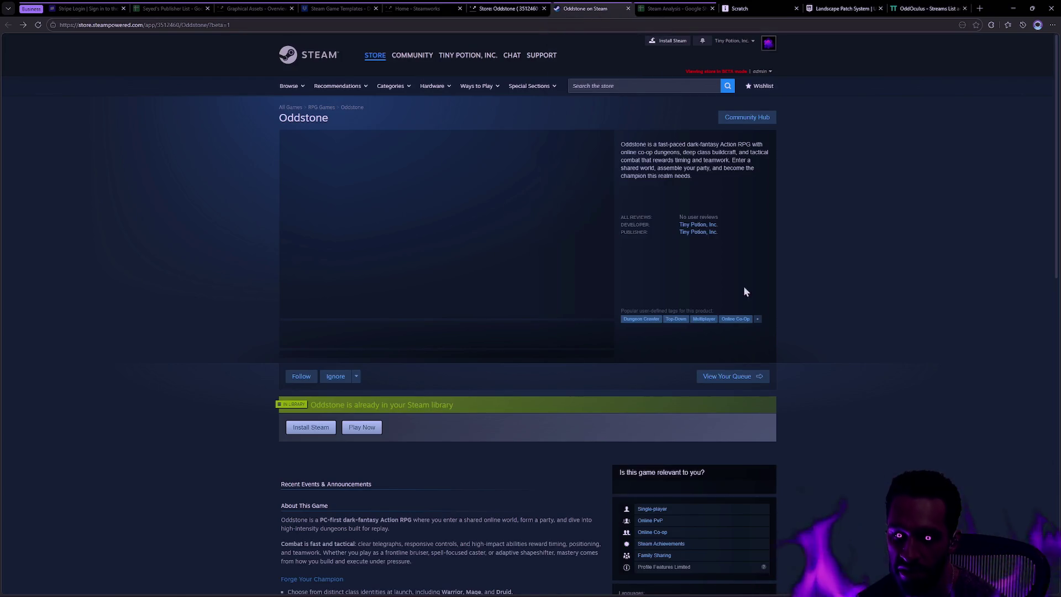
scroll(749, 292, down, 4)
scroll(773, 301, down, 2)
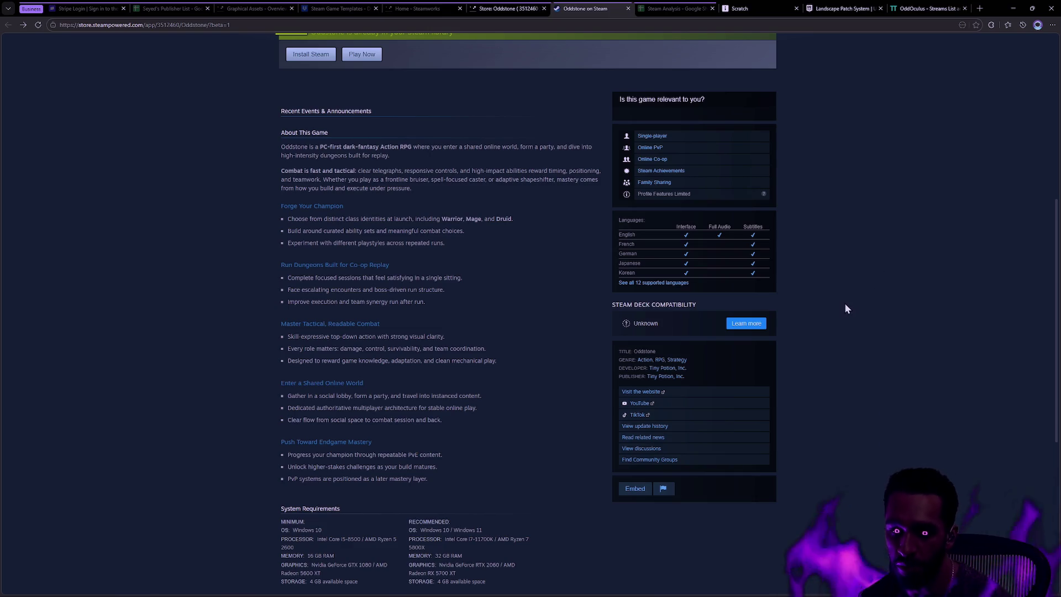
scroll(845, 304, up, 3)
scroll(846, 305, up, 3)
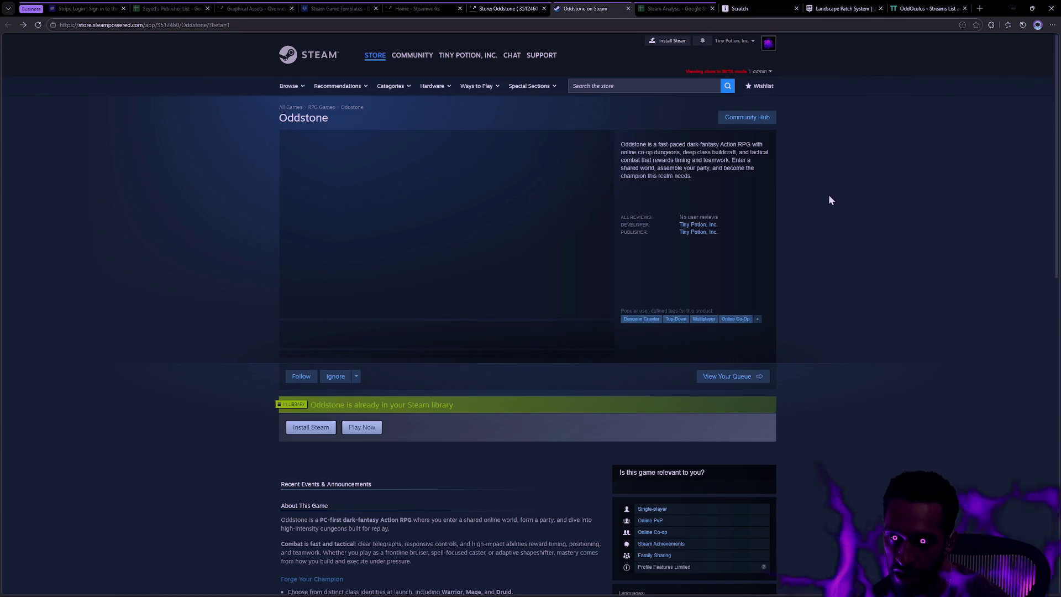
key(ctrl+super+Right)
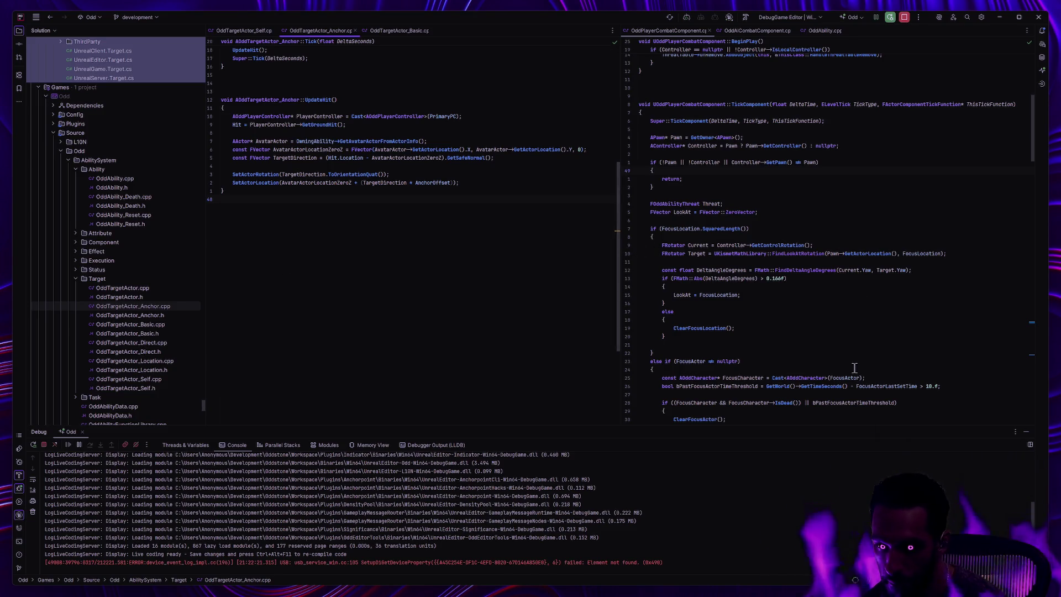
Hide Rider's Debug console, then switch back to Unreal Editor.
click(1026, 431)
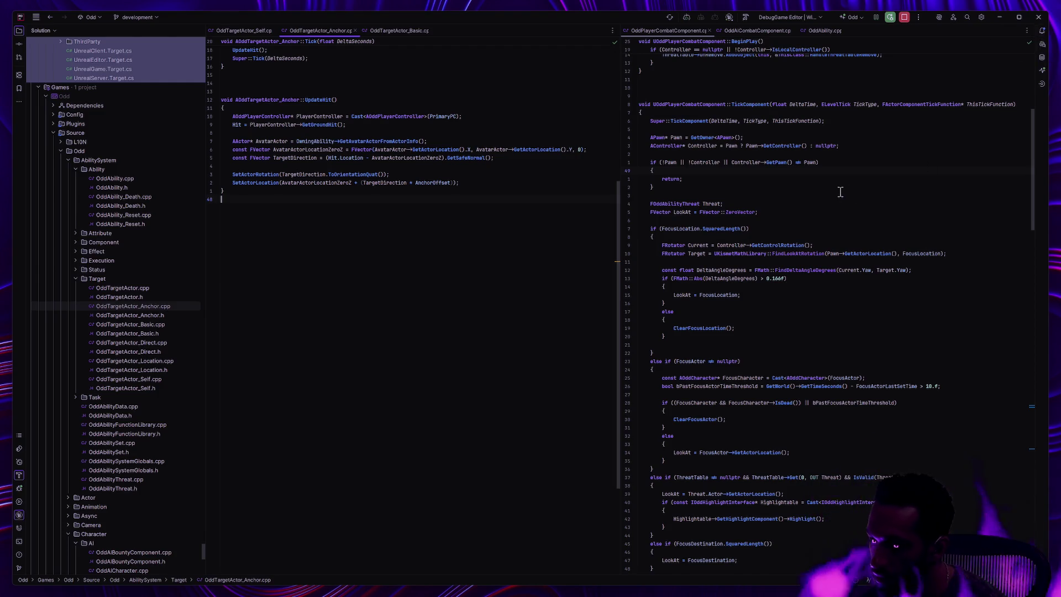
key(alt+Tab)
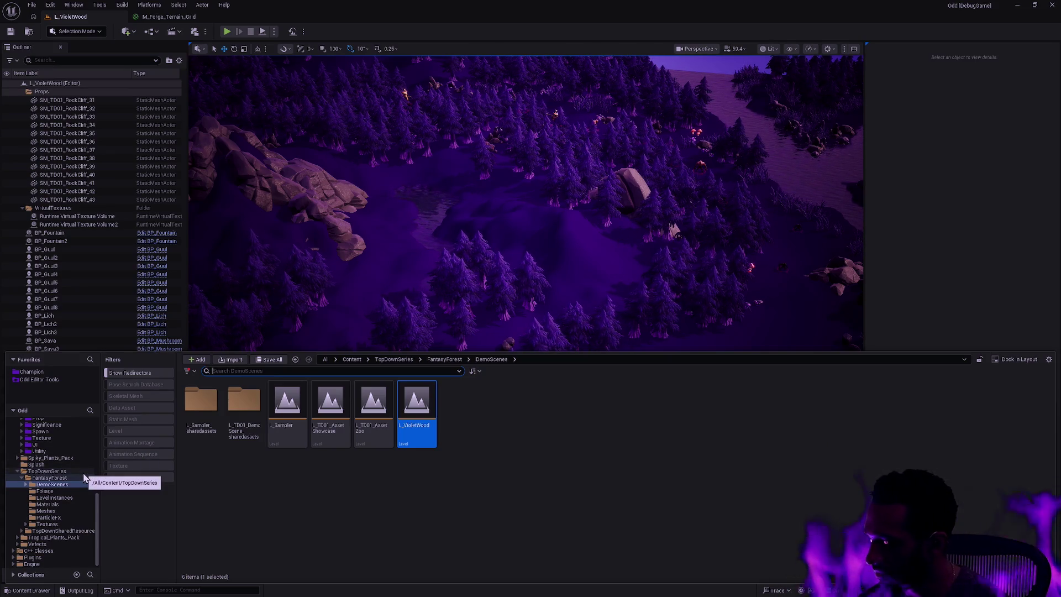
Pick the DemoScenes folder, tilt the view over the bridge and rocks, and reopen the DemoScenes levels.
click(97, 517)
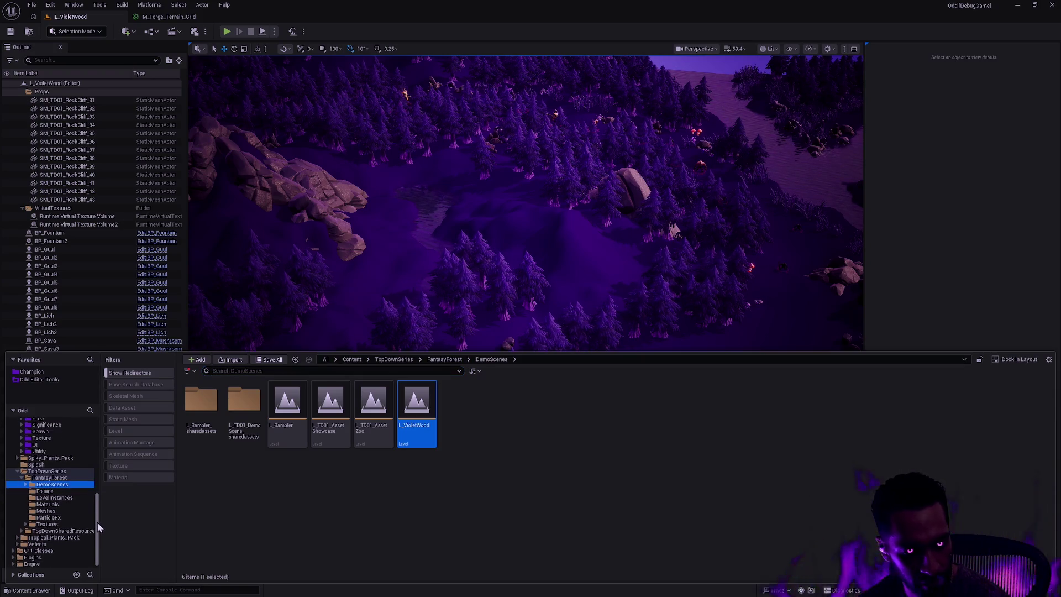
drag(95, 513, 98, 510)
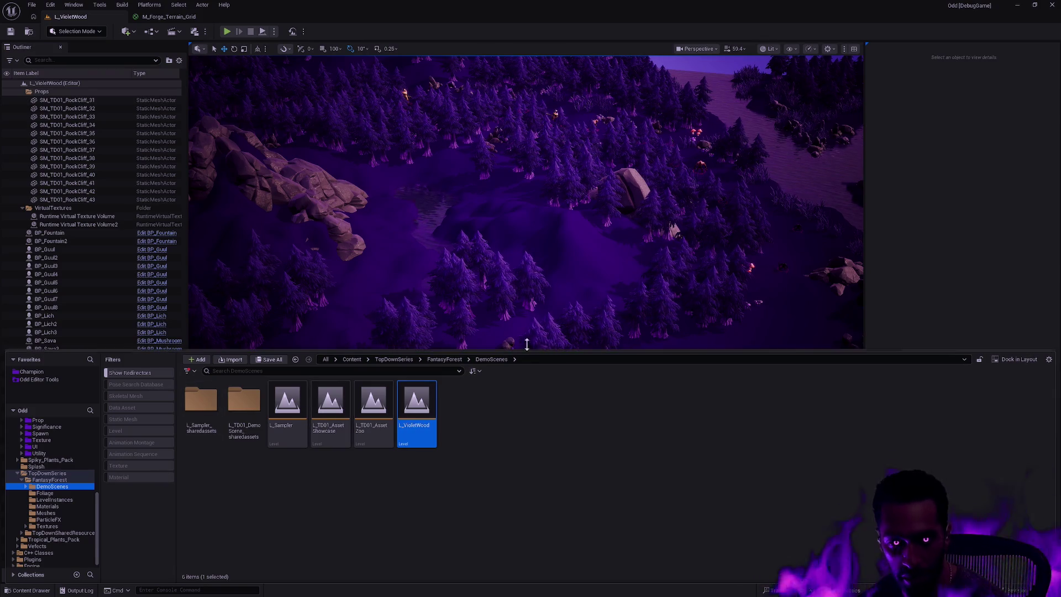
click(912, 257)
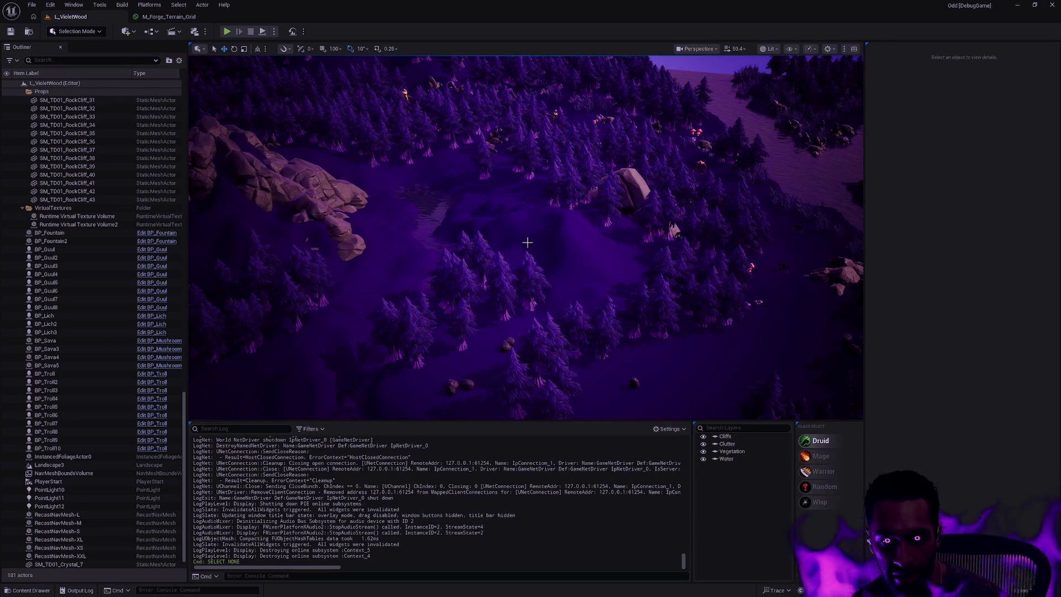
drag(525, 241, 525, 160)
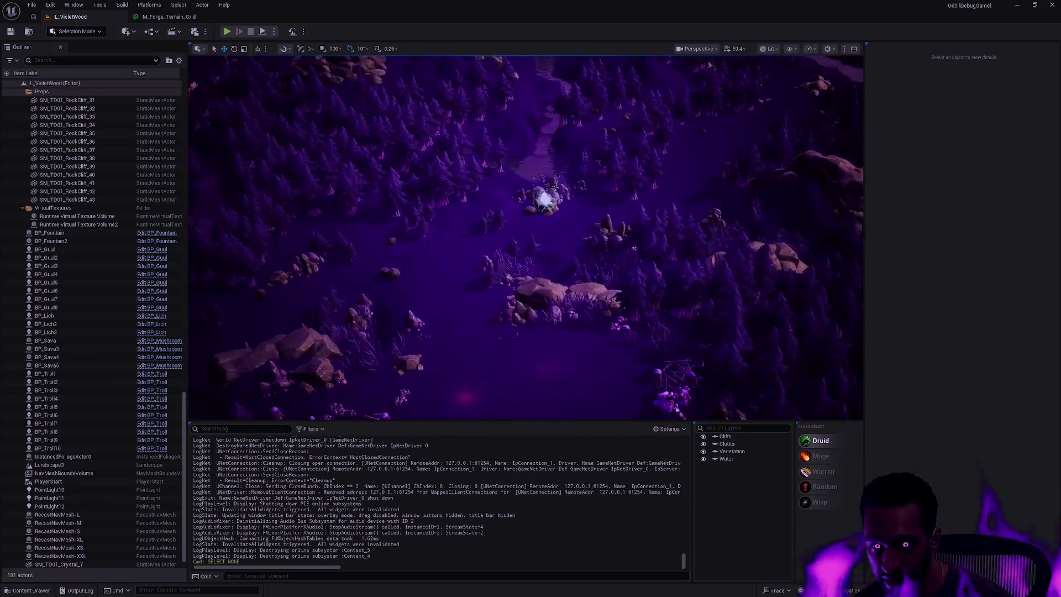
key(ctrl+space)
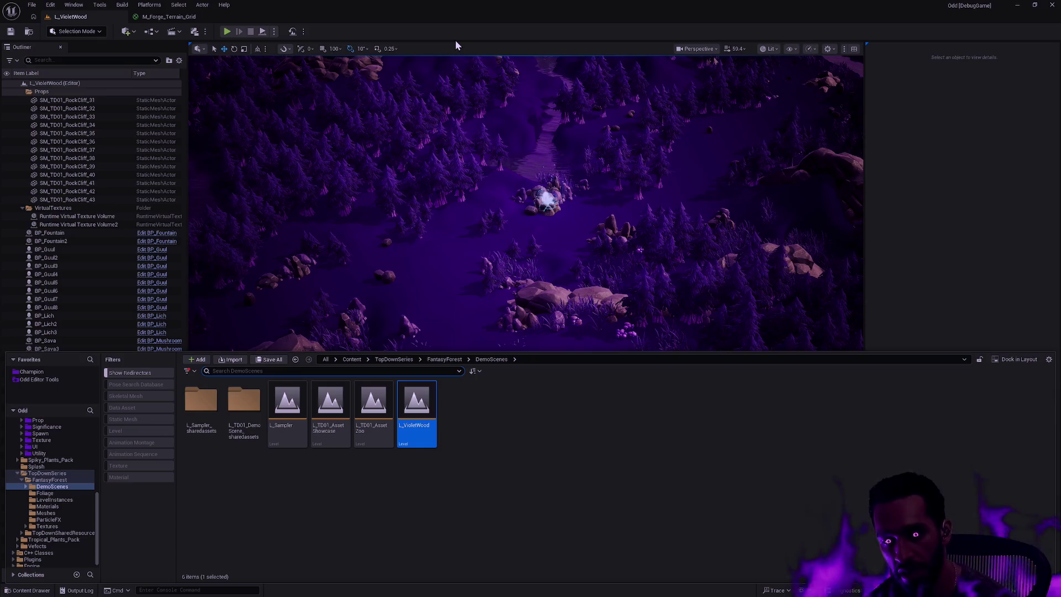
click(651, 195)
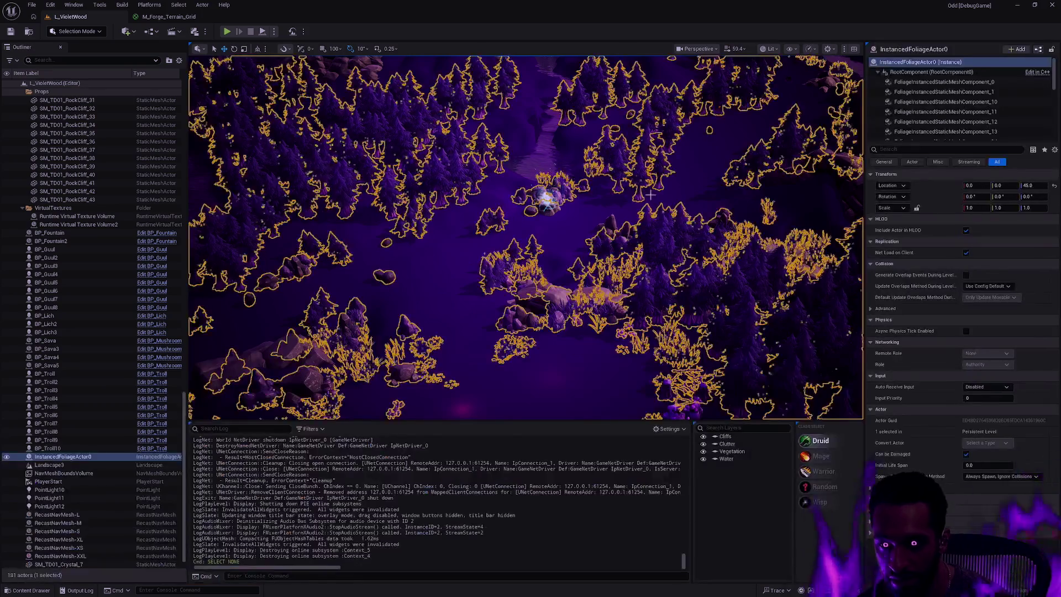
key(Escape)
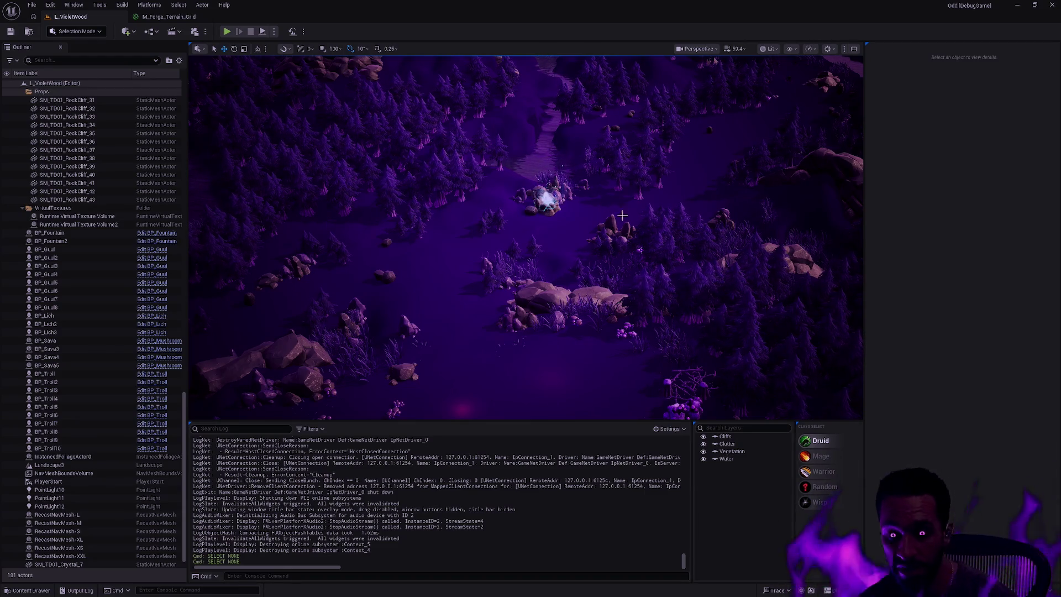
Reopen the DemoScenes assets, then put the drawer away and fly the camera across the forest.
scroll(578, 248, up, 5)
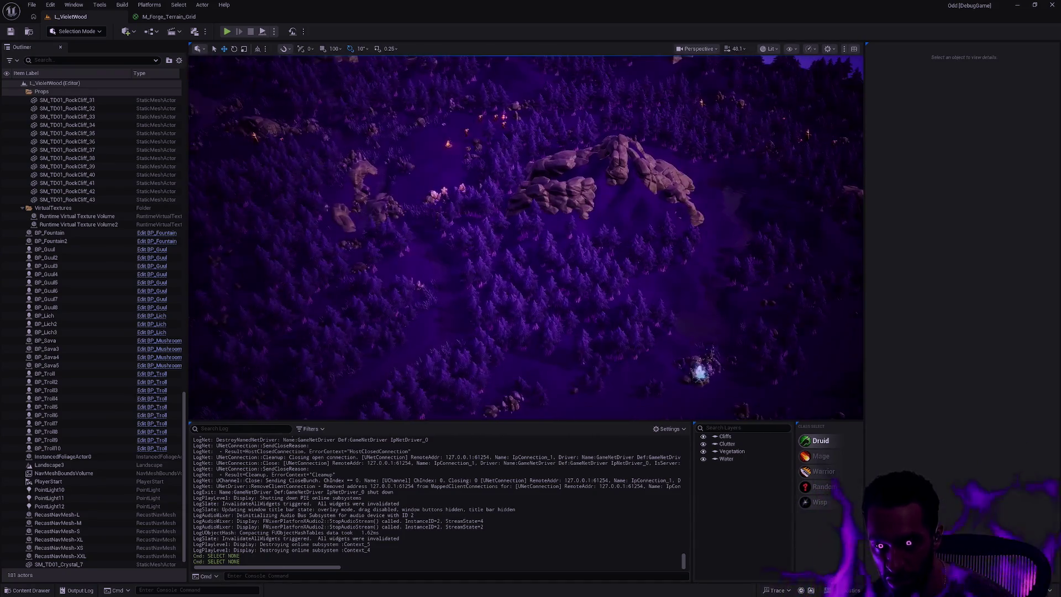
key(ctrl+space)
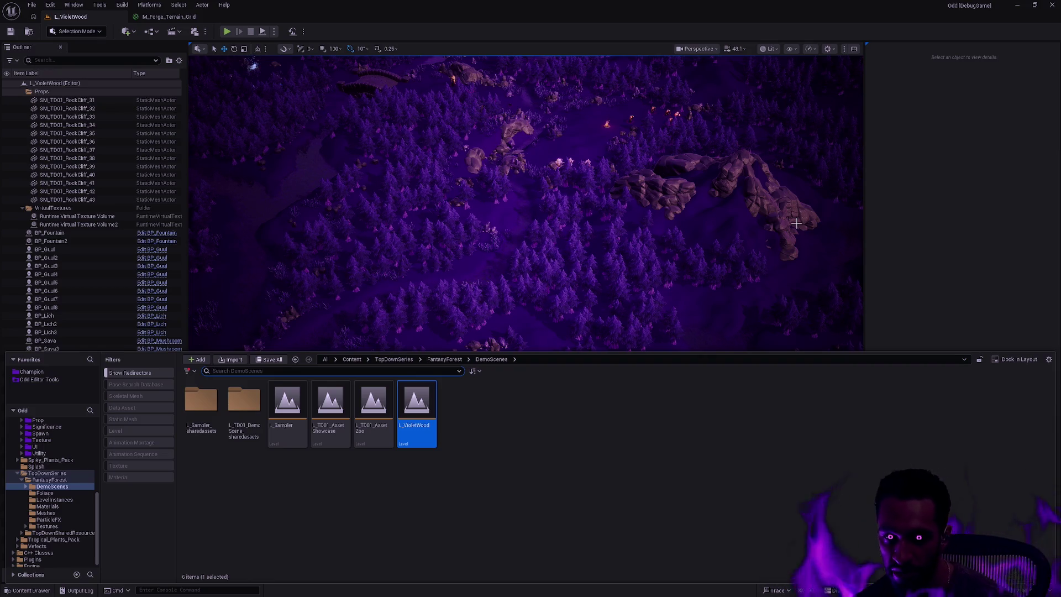
click(741, 241)
key(Escape)
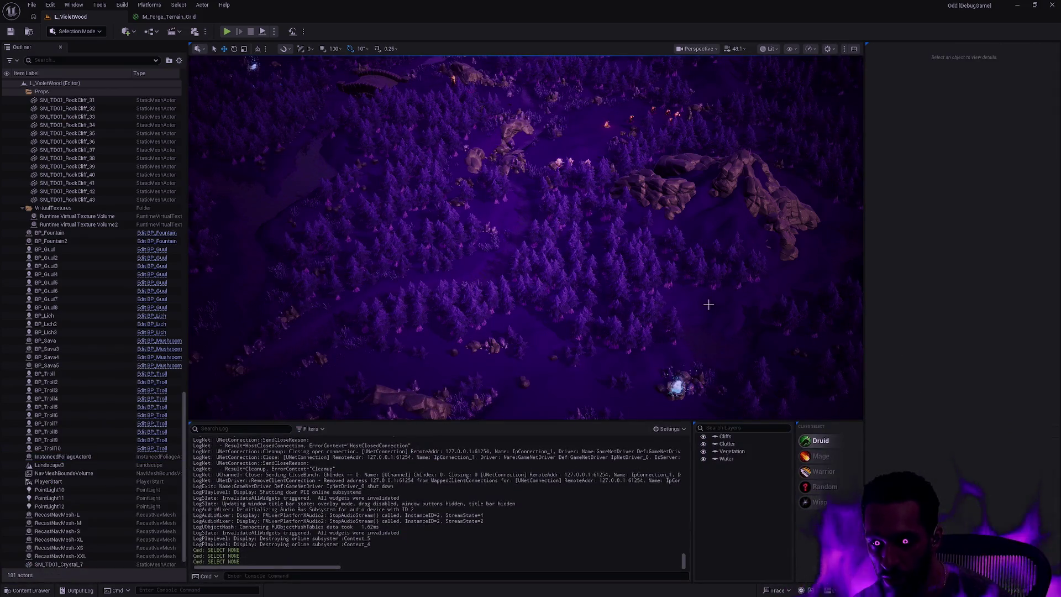
mouse_move(708, 305)
mouse_down()
mouse_move(674, 285)
mouse_move(708, 304)
mouse_up()
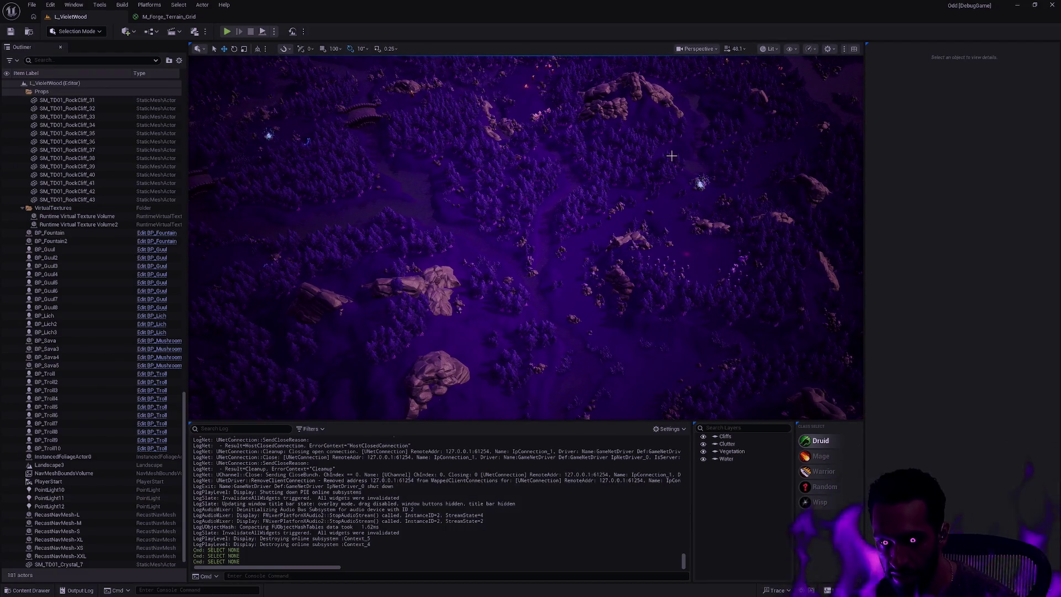
mouse_move(547, 314)
mouse_down()
mouse_move(538, 304)
mouse_move(547, 314)
mouse_up()
Open the L_Forge level from the Terrarium map folder.
key(ctrl+space)
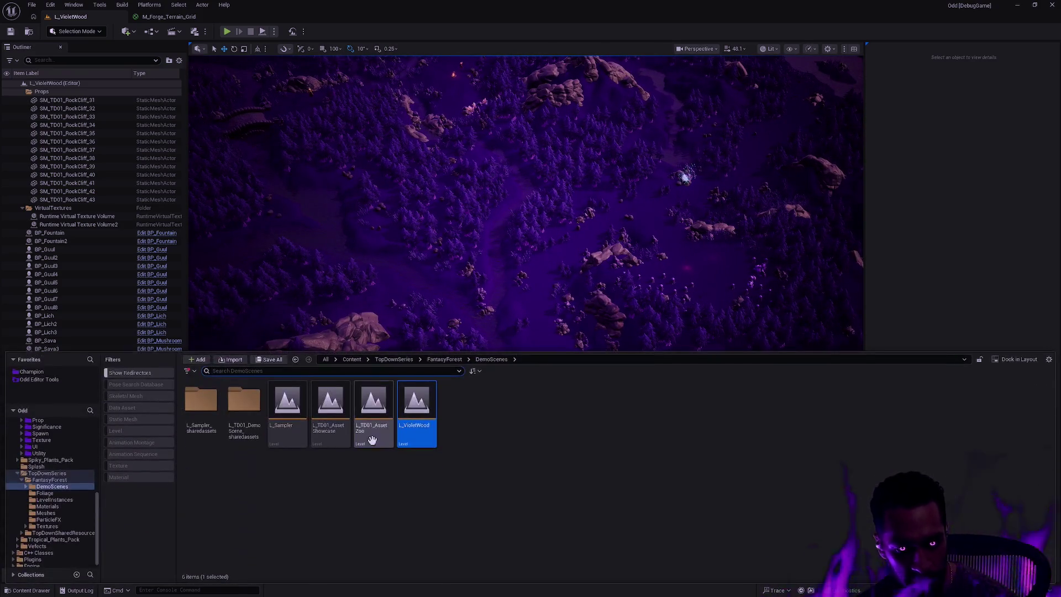
scroll(65, 496, up, 5)
click(48, 464)
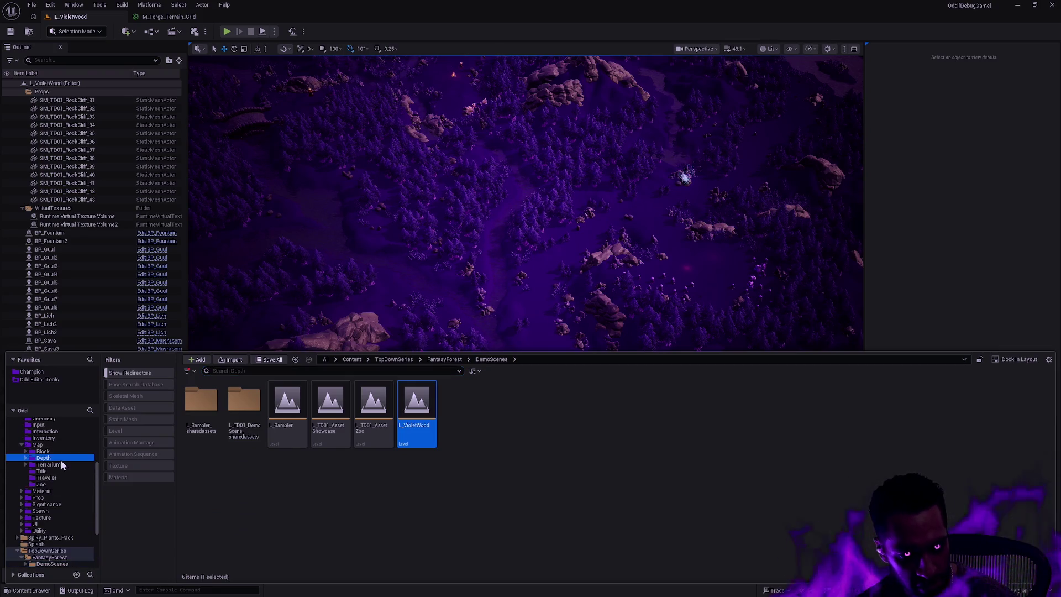
click(303, 423)
double_click(303, 423)
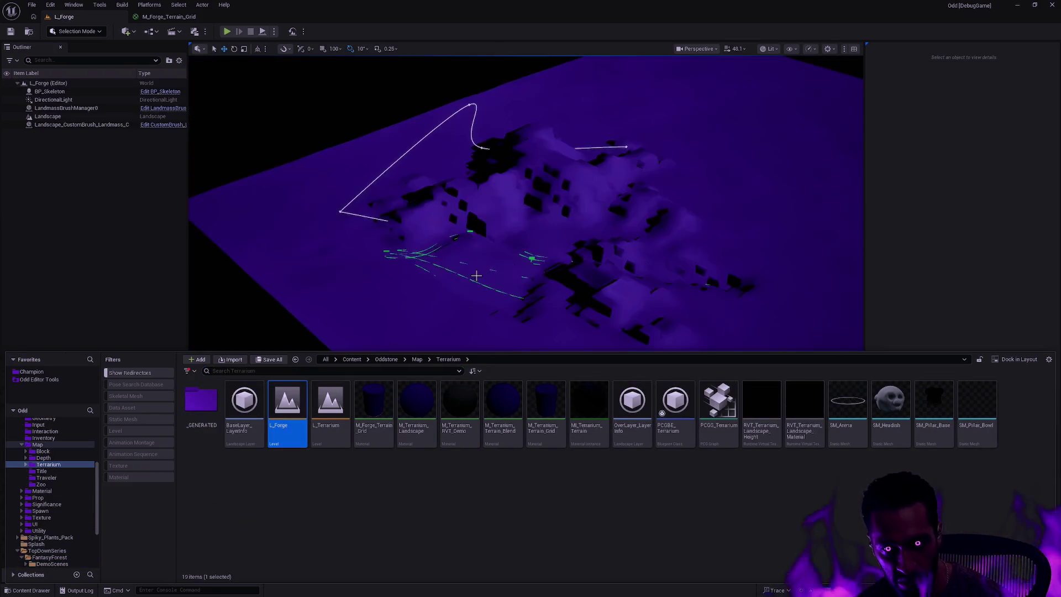
Fly closer to the terrain and select the landscape spline.
drag(525, 237, 503, 182)
mouse_move(774, 131)
mouse_down()
mouse_move(774, 150)
mouse_move(774, 130)
mouse_up()
click(501, 205)
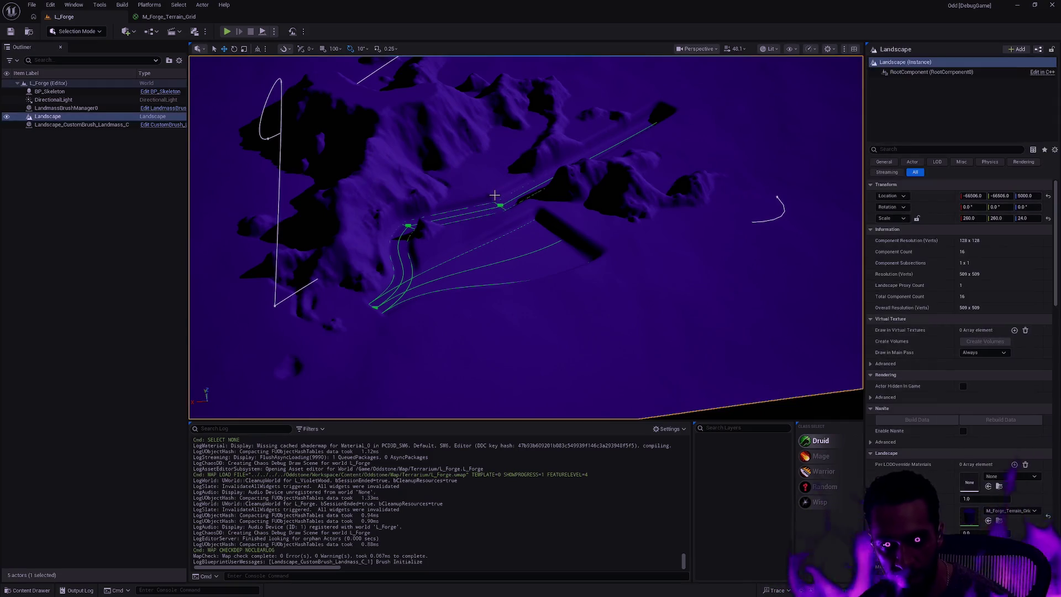
In Splines mode, delete a control point and the curved segment, joining the remaining segments.
key(shift+2)
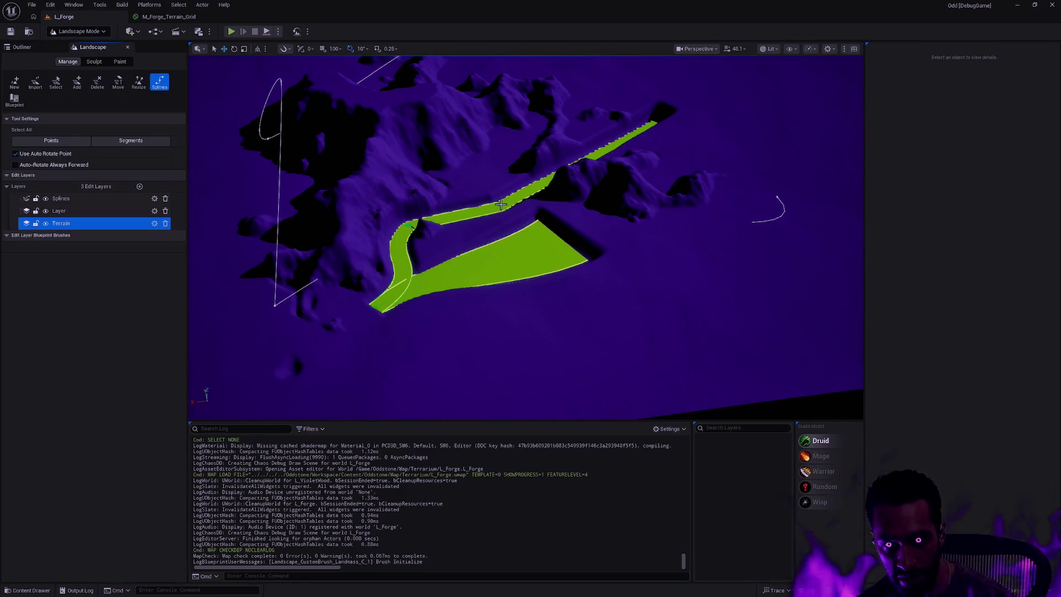
click(503, 204)
click(409, 231)
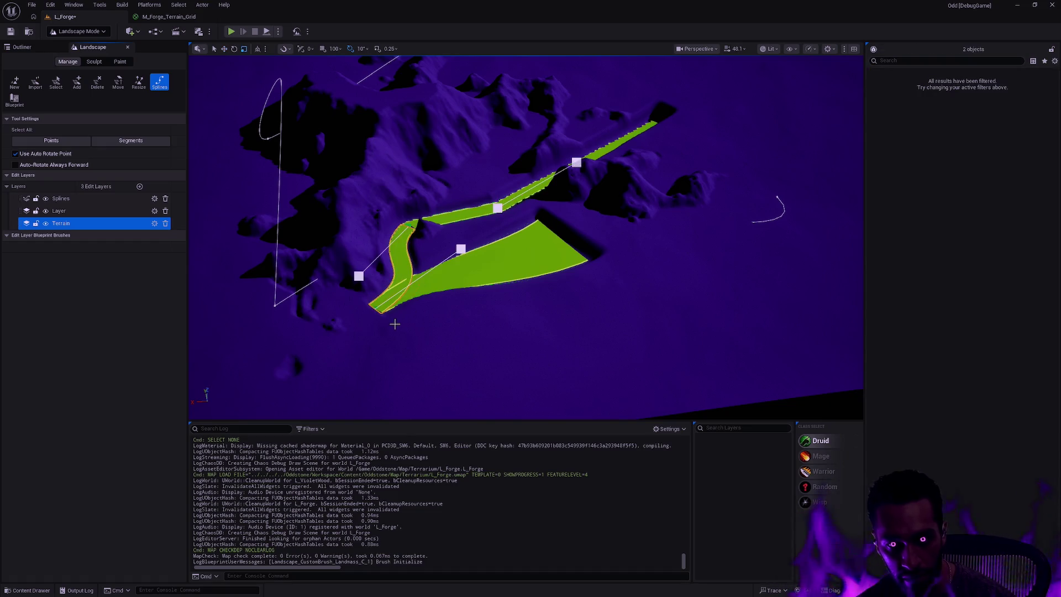
key(Delete)
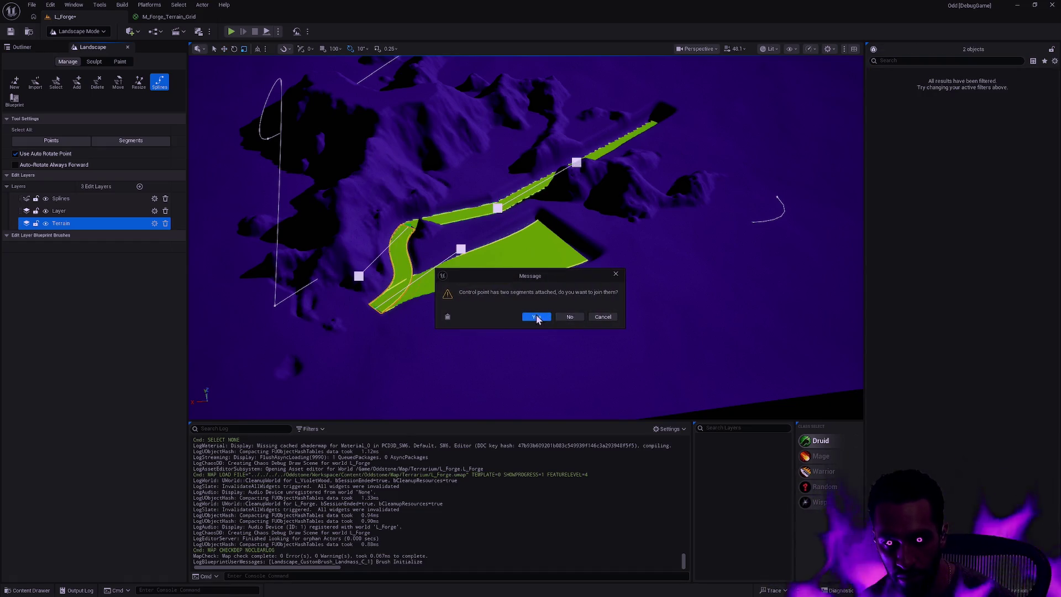
click(536, 316)
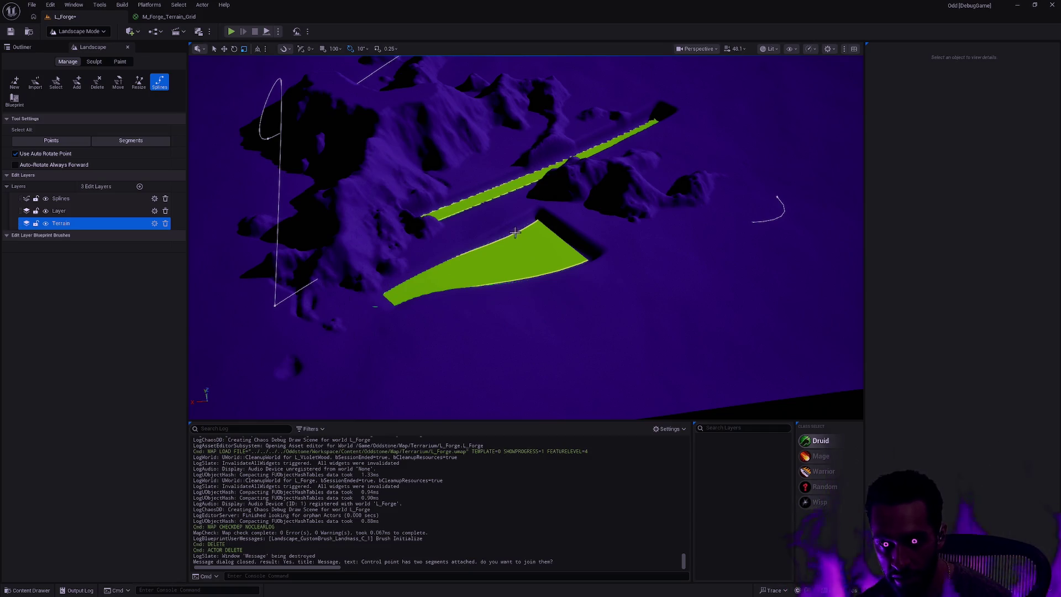
Hide the sculpted Layer edit layer to expose the green spline strips.
drag(466, 252, 448, 188)
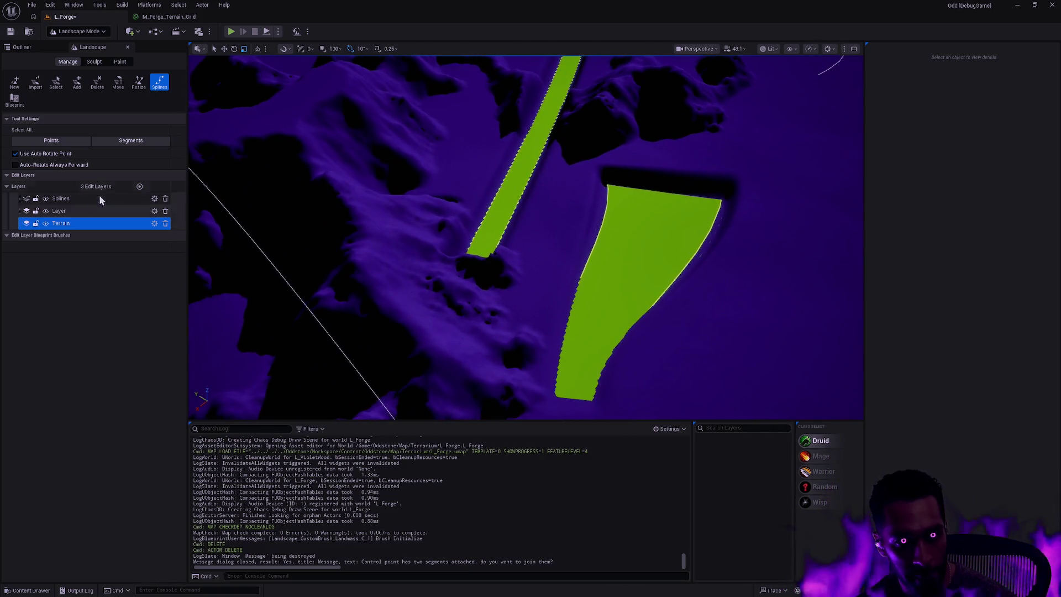
click(45, 211)
mouse_move(525, 237)
mouse_down()
mouse_move(592, 233)
mouse_move(691, 182)
mouse_up()
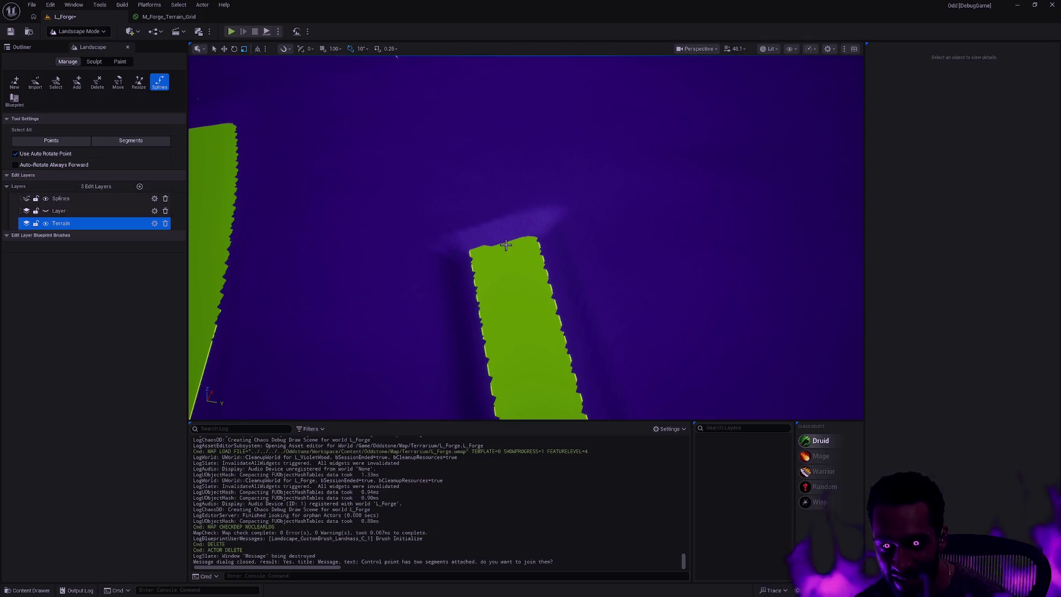
drag(500, 244, 510, 216)
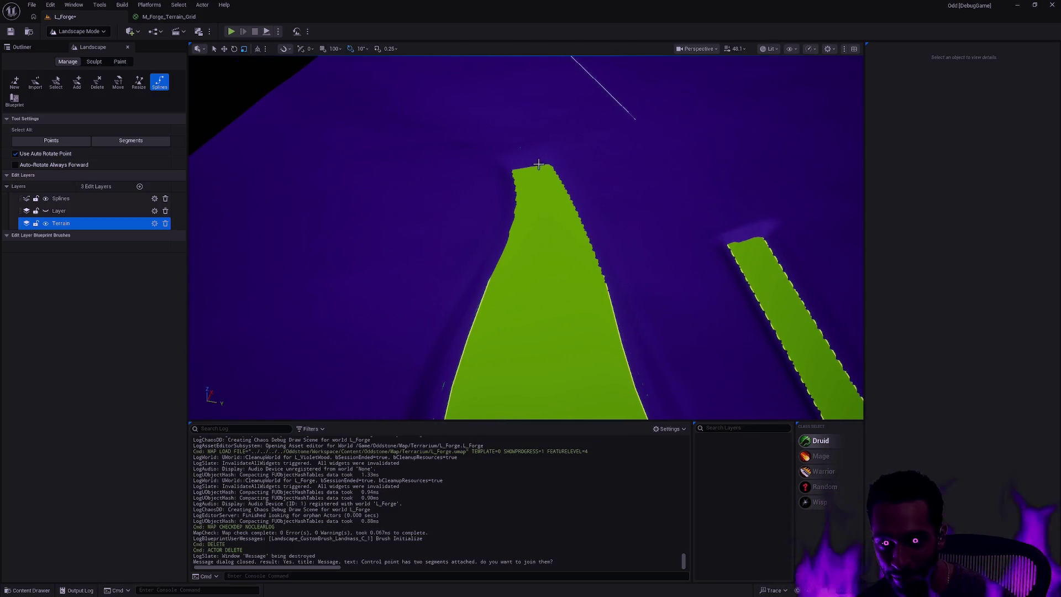
Delete the wide strip's control point and select one of the remaining spline points.
ctrl+click(635, 301)
drag(635, 301, 608, 287)
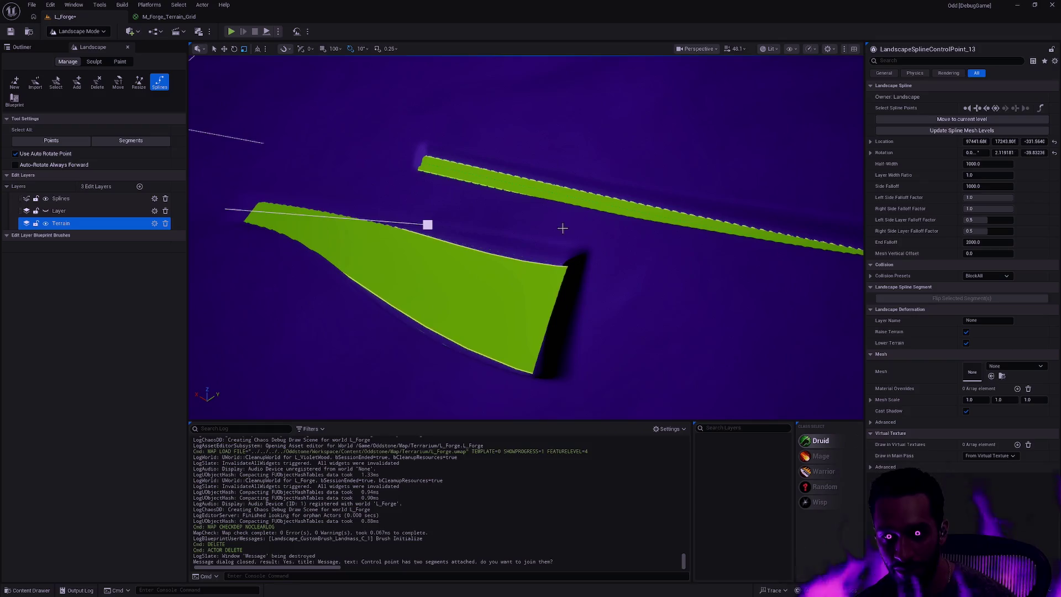
key(Delete)
mouse_move(564, 220)
mouse_down()
mouse_move(547, 224)
mouse_move(559, 249)
mouse_up()
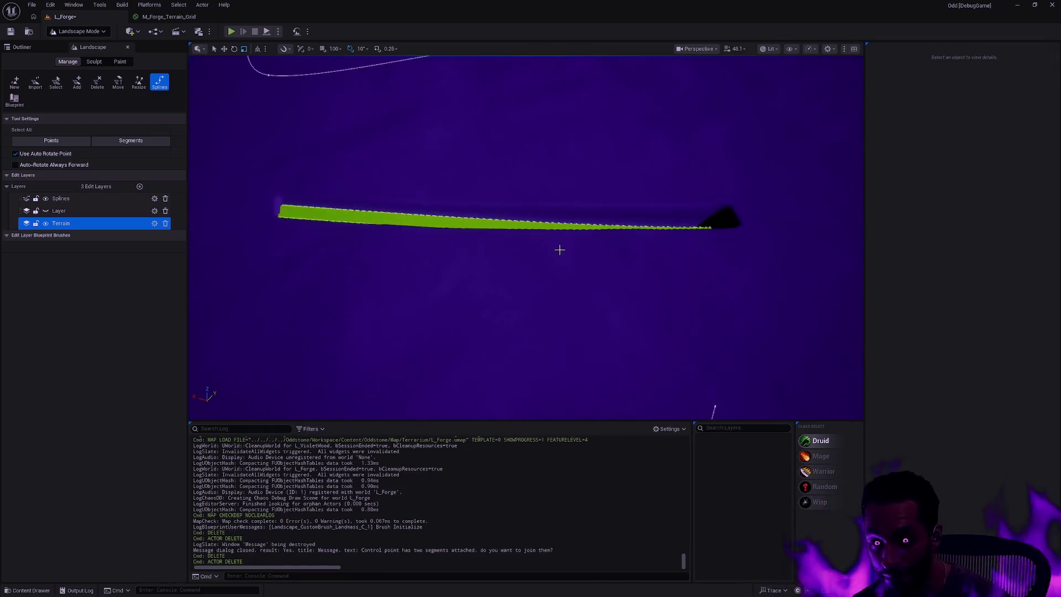
mouse_move(673, 289)
mouse_down()
mouse_move(632, 279)
mouse_move(591, 234)
mouse_up()
click(526, 135)
Delete the last three spline control points.
key(Delete)
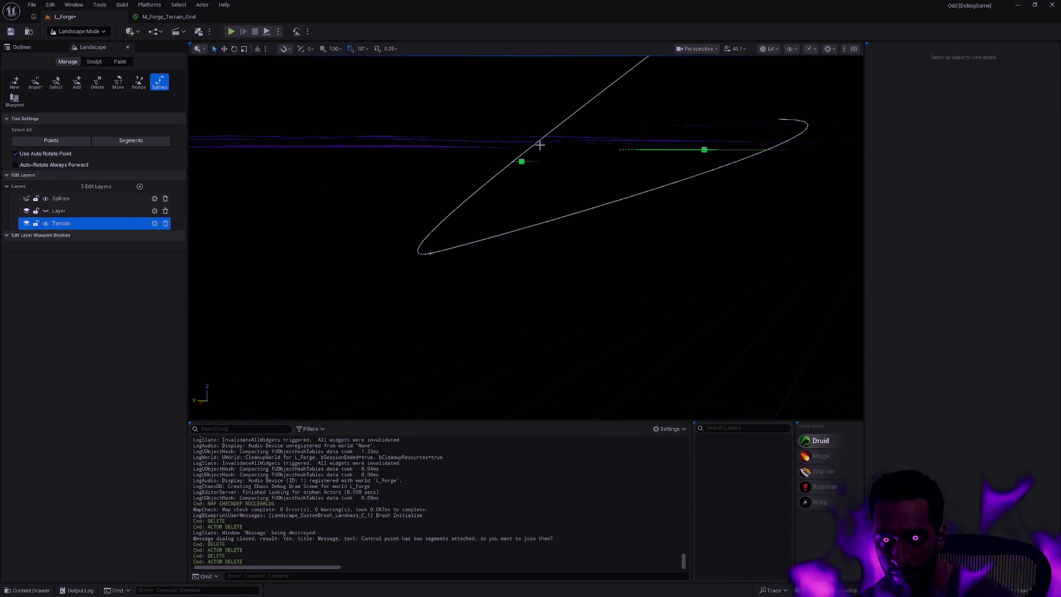
click(521, 161)
key(Delete)
click(704, 149)
key(Delete)
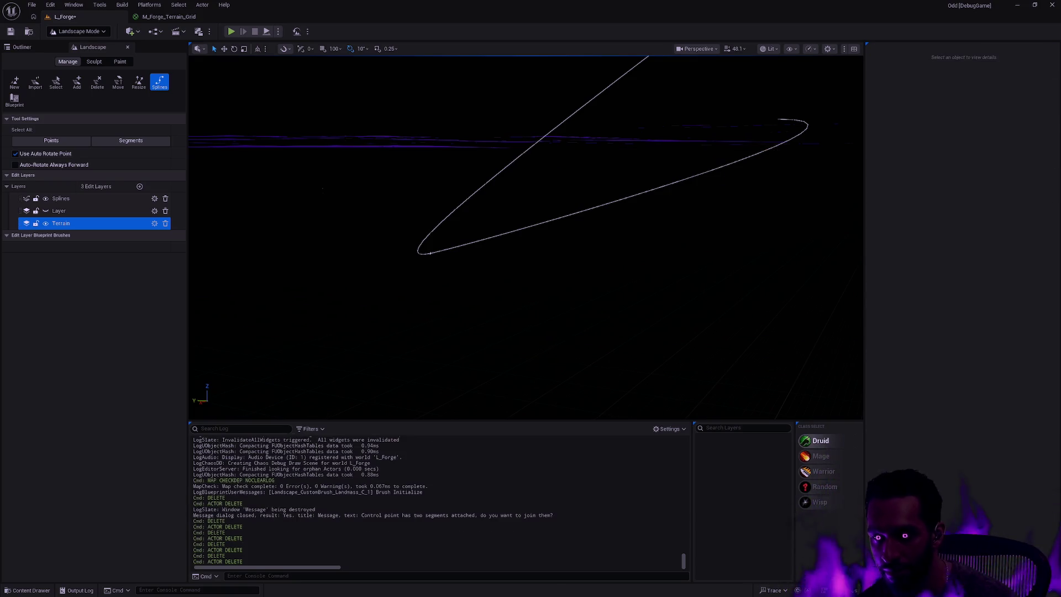
mouse_move(730, 179)
mouse_down()
mouse_move(719, 166)
mouse_move(712, 188)
mouse_move(696, 177)
mouse_move(674, 199)
mouse_move(720, 184)
mouse_move(713, 166)
mouse_up()
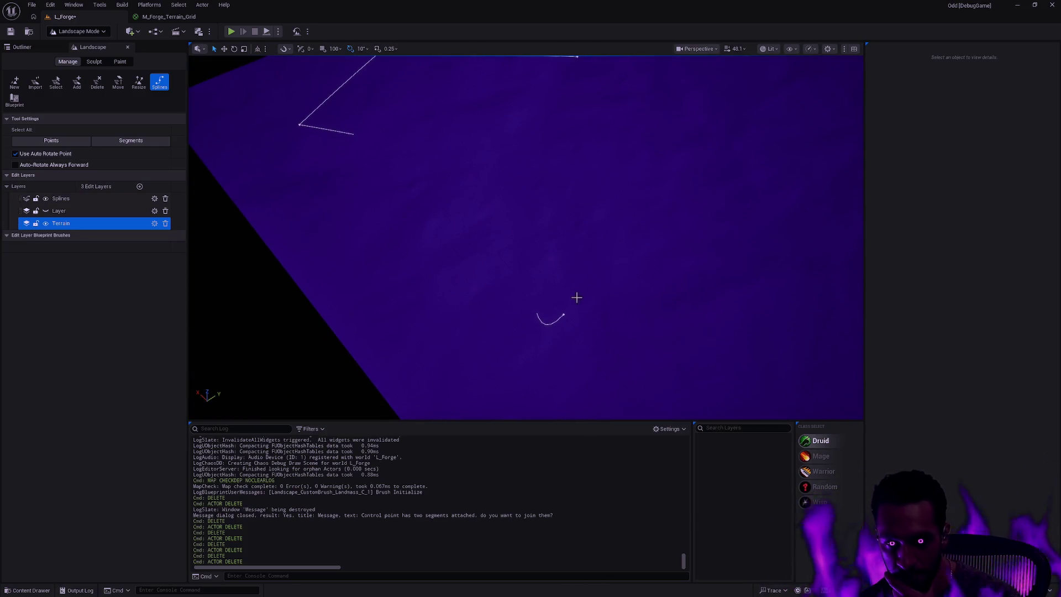
drag(536, 313, 594, 277)
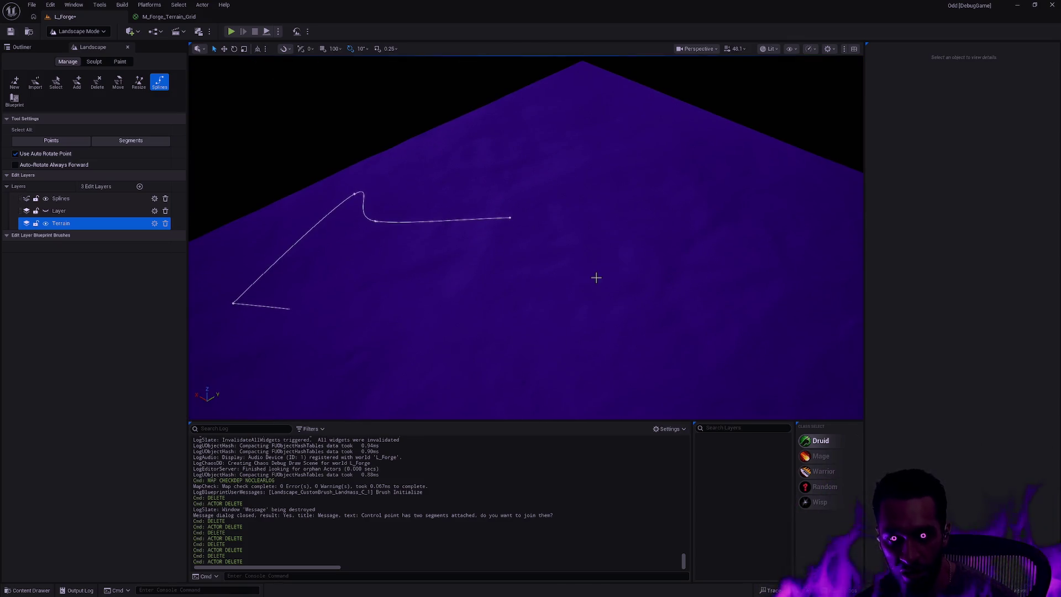
Delete the Splines edit layer and make Layer visible again to show the landmass.
click(86, 201)
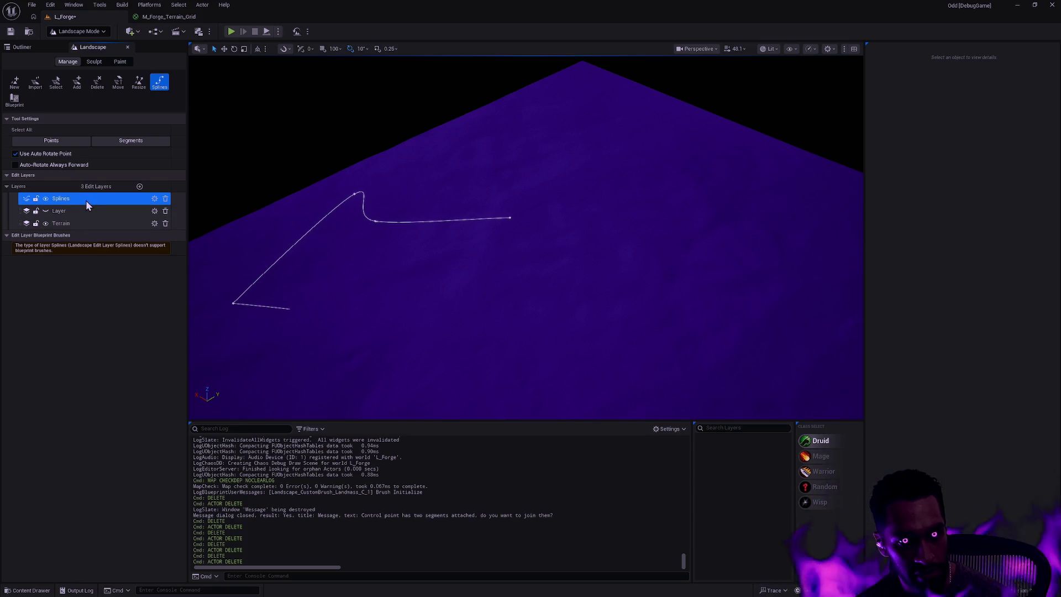
right_click(85, 200)
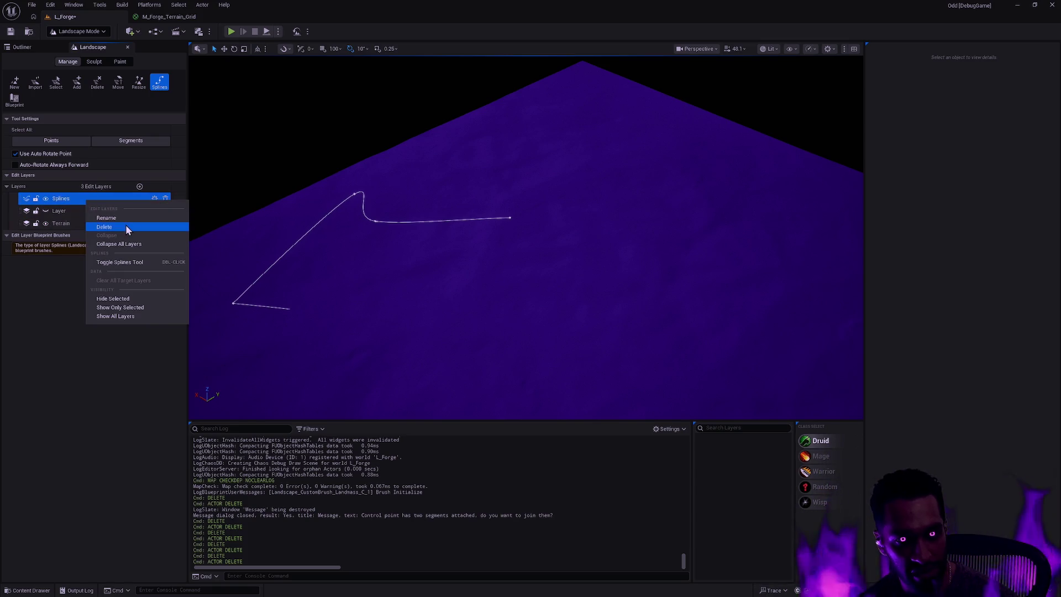
click(124, 224)
click(541, 317)
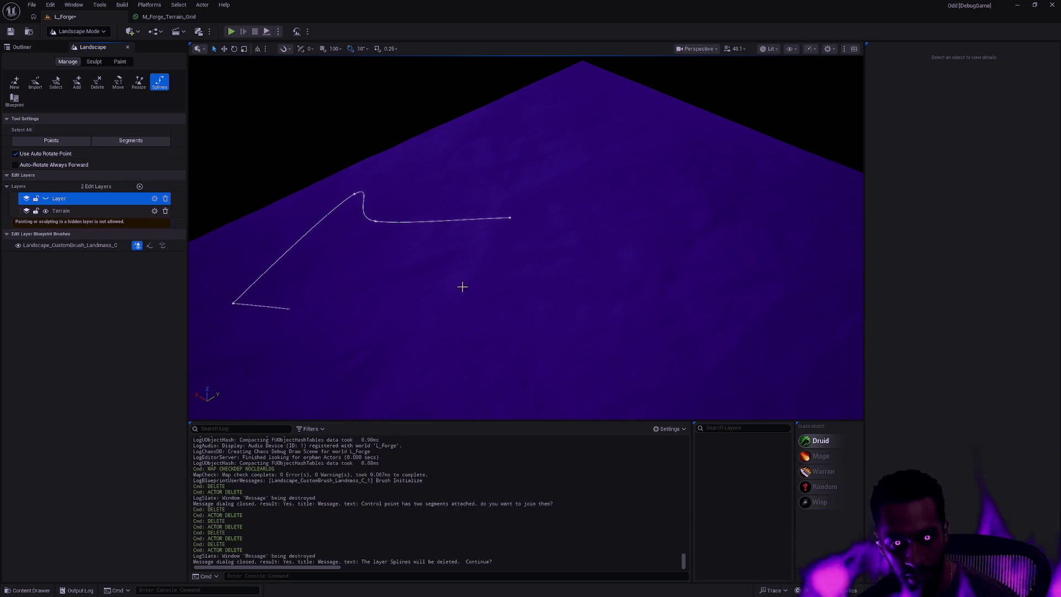
click(45, 199)
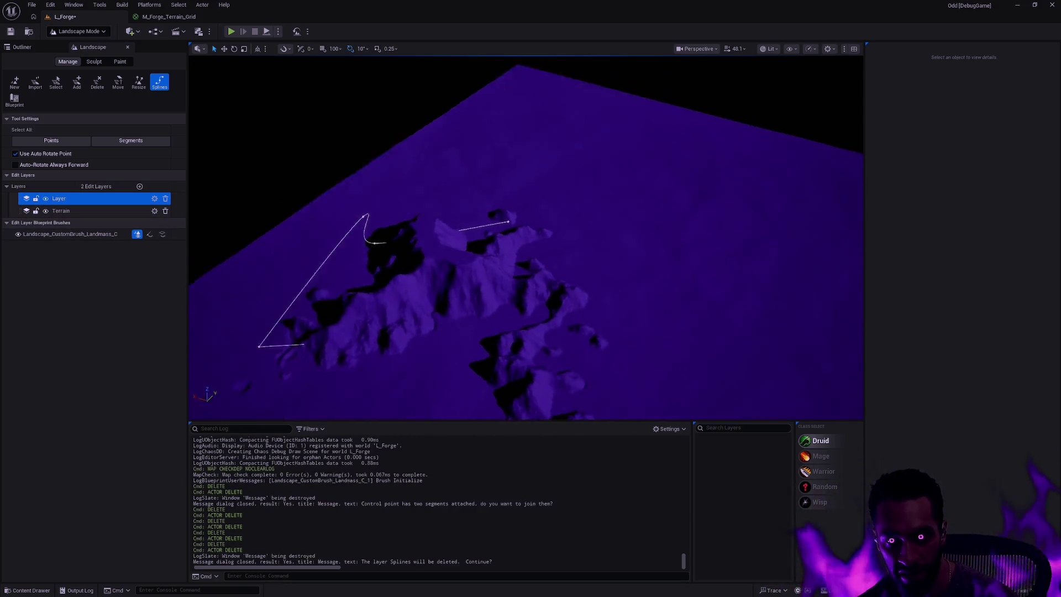
drag(513, 277, 513, 277)
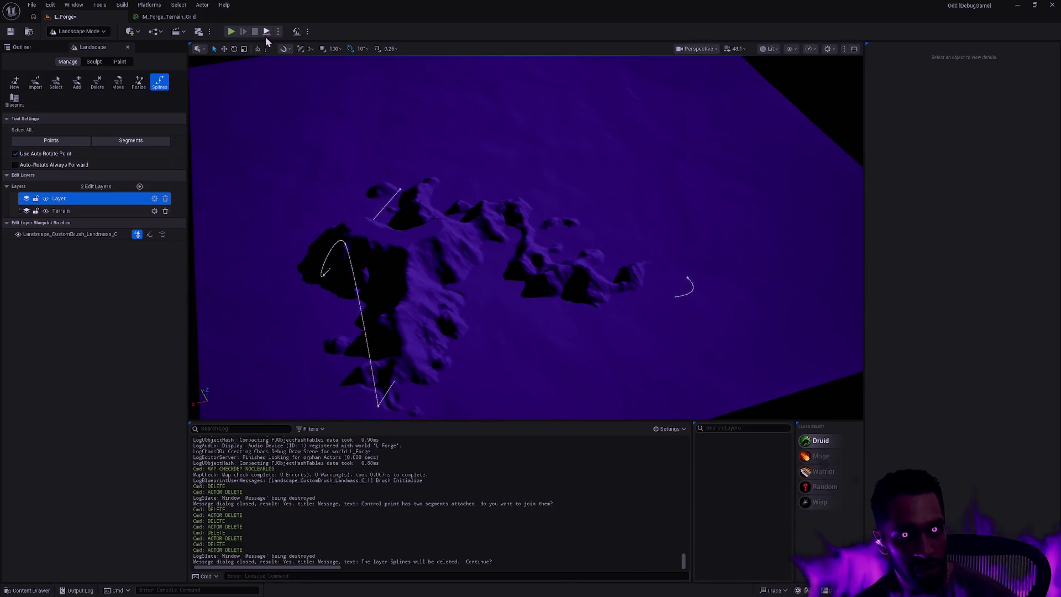
key(shift+1)
Move BP_Skeleton onto the terrain beside the mountain cliffs, then deselect it.
click(52, 91)
key(f)
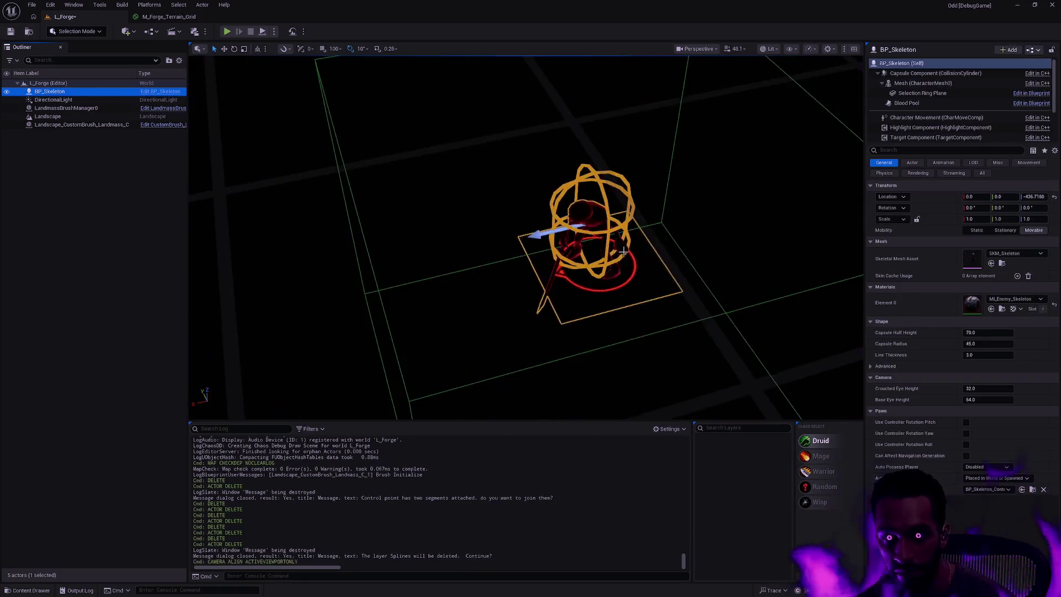
drag(639, 238, 654, 90)
key(f)
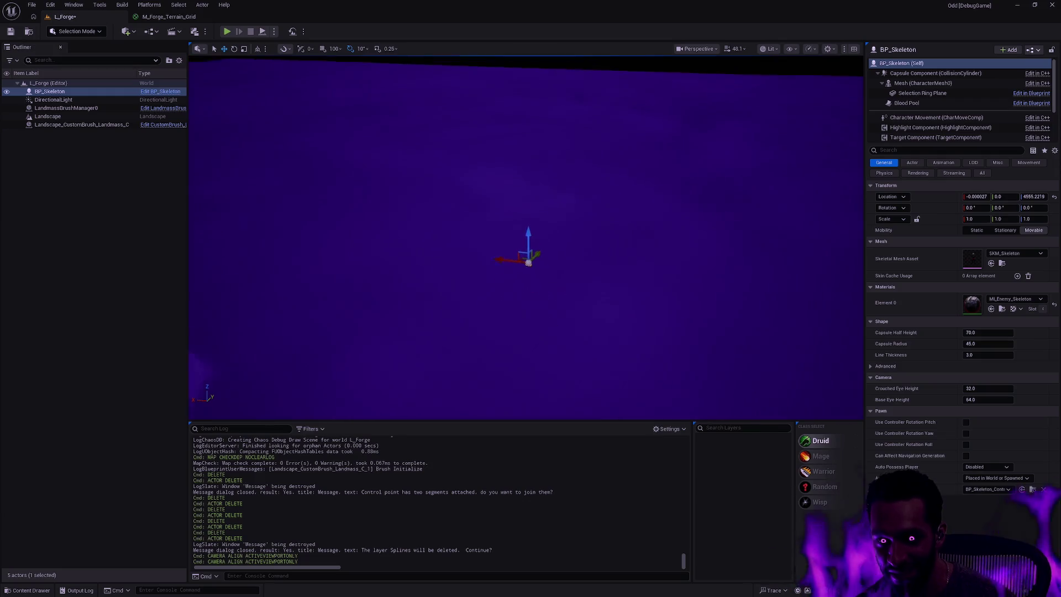
drag(530, 243, 645, 168)
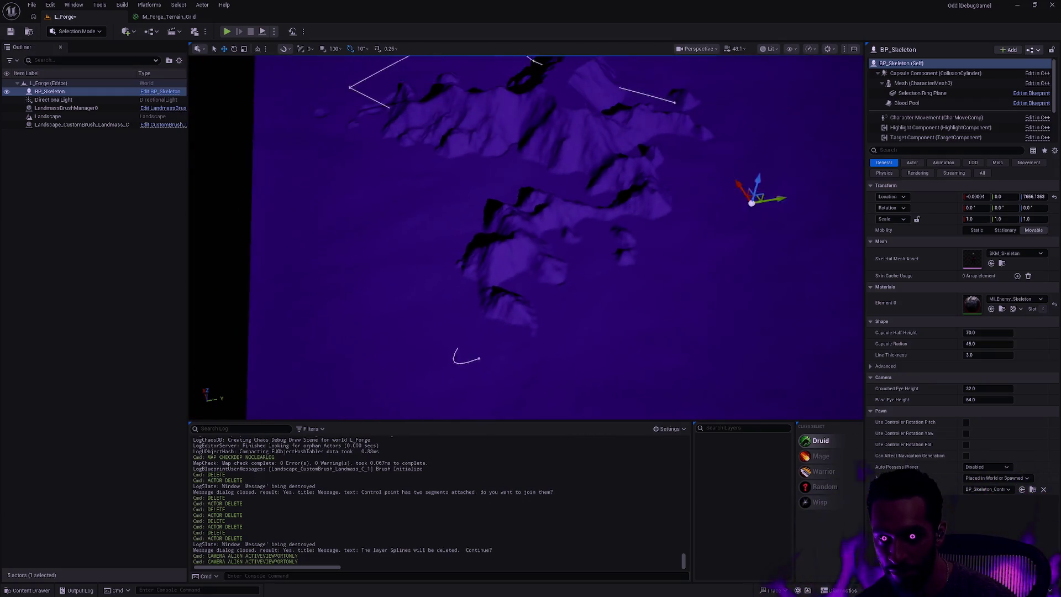
drag(713, 216, 486, 213)
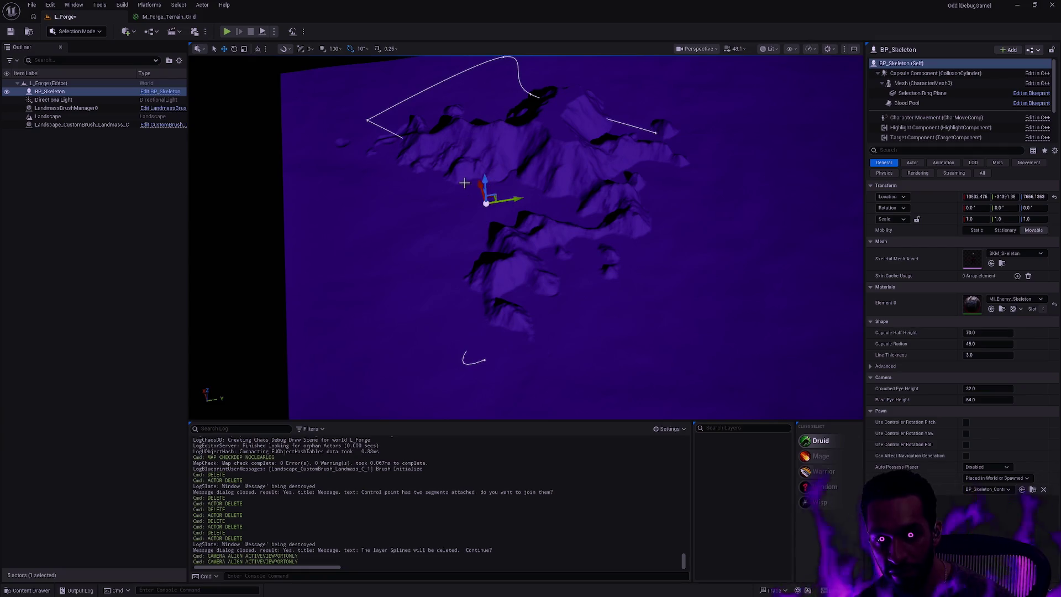
key(f)
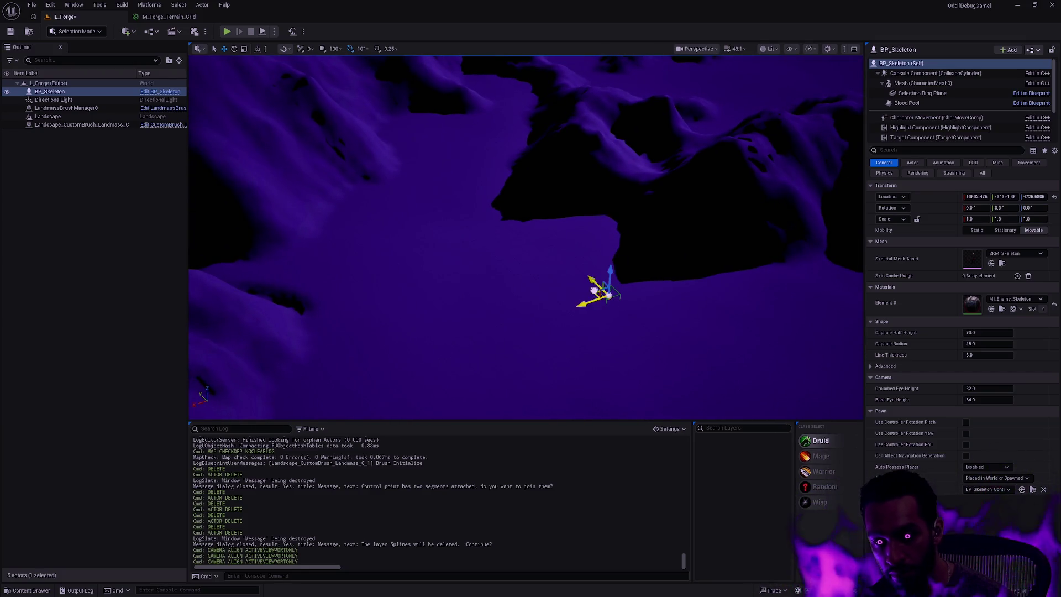
mouse_move(601, 282)
mouse_down()
mouse_move(374, 241)
mouse_move(296, 272)
mouse_move(549, 287)
mouse_move(540, 272)
mouse_move(535, 319)
mouse_move(492, 243)
mouse_move(495, 256)
mouse_move(604, 193)
mouse_move(512, 295)
mouse_move(497, 294)
mouse_move(500, 372)
mouse_move(473, 348)
mouse_move(506, 274)
mouse_move(497, 284)
mouse_move(379, 199)
mouse_up()
key(Escape)
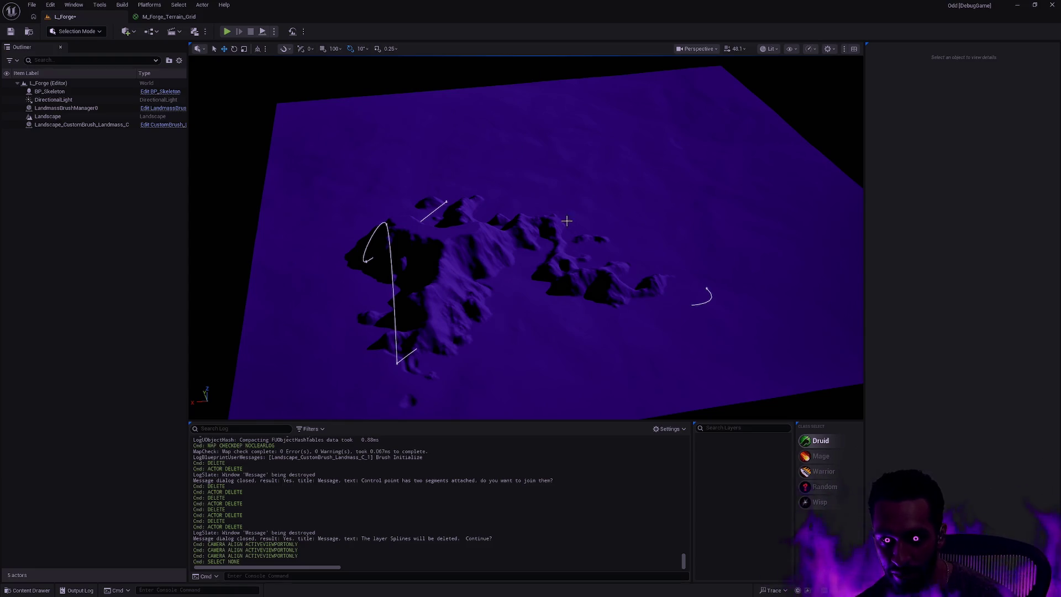
mouse_move(567, 221)
mouse_down()
mouse_move(556, 143)
mouse_move(391, 216)
mouse_up()
mouse_move(503, 212)
mouse_down()
mouse_move(442, 193)
mouse_move(538, 236)
mouse_up()
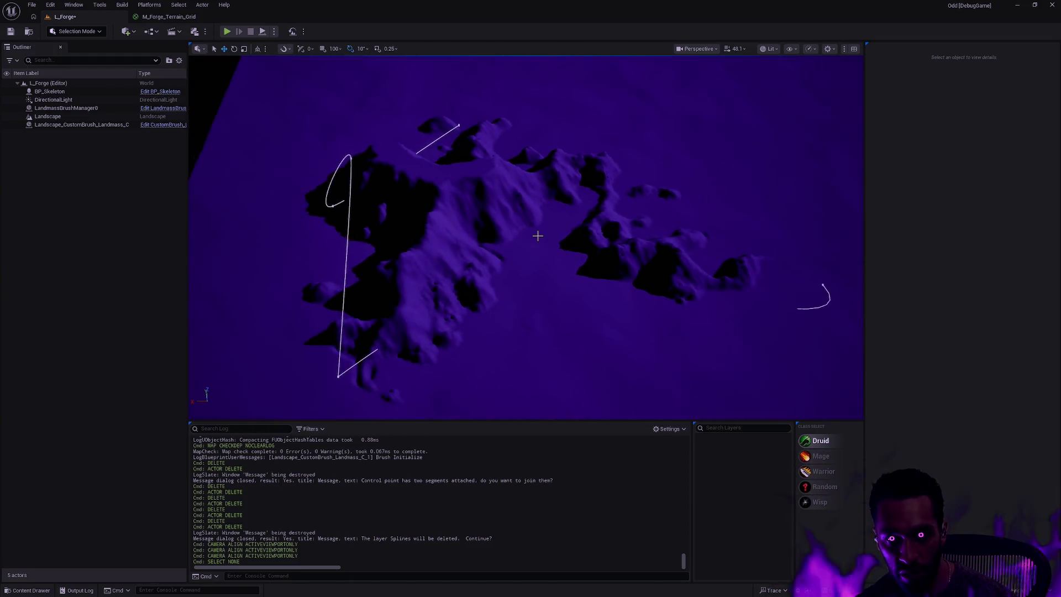
click(469, 133)
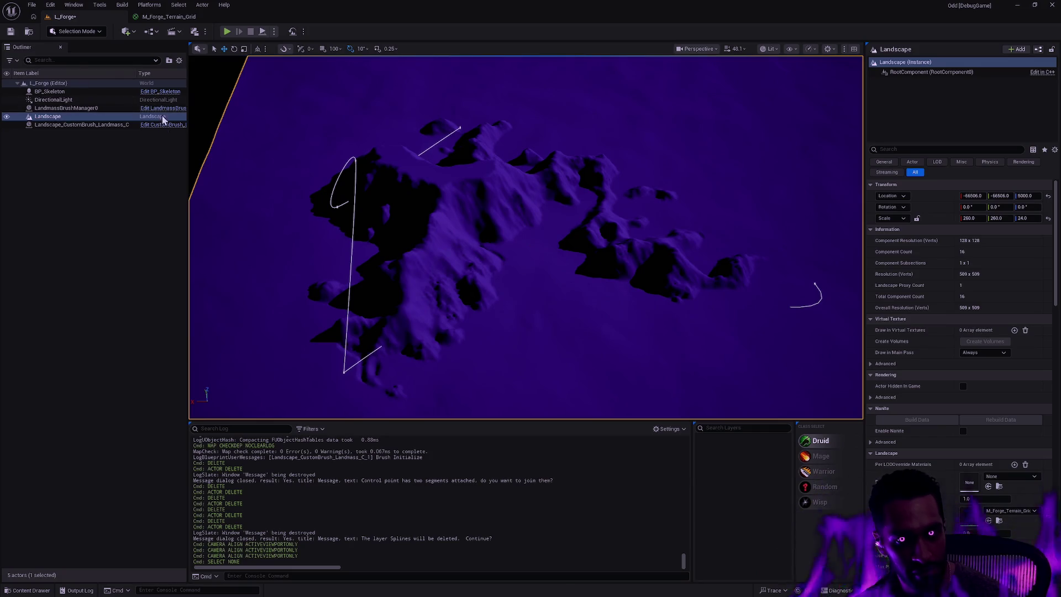
key(shift+2)
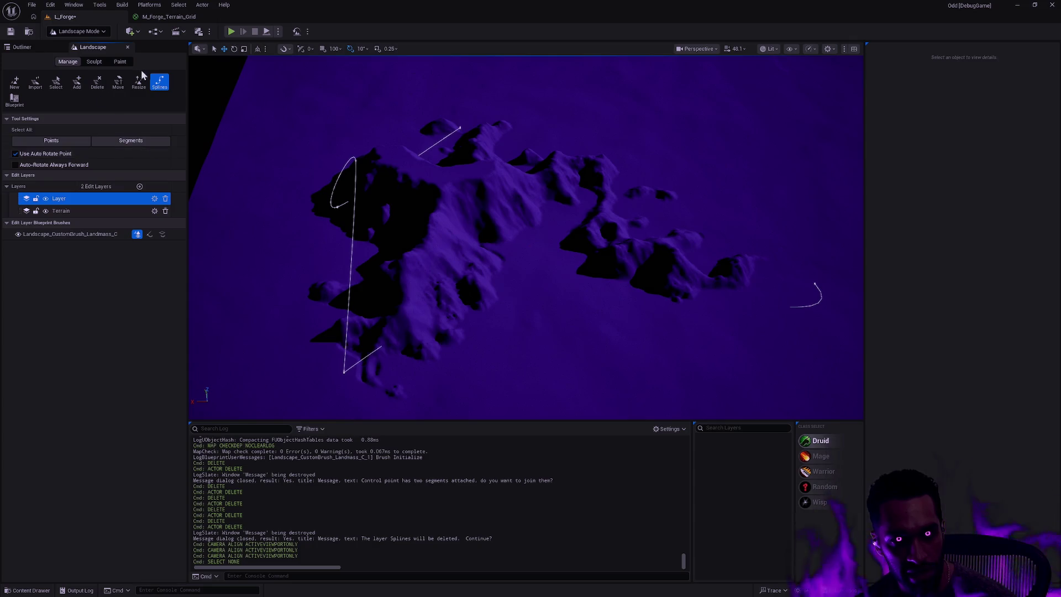
key(shift+1)
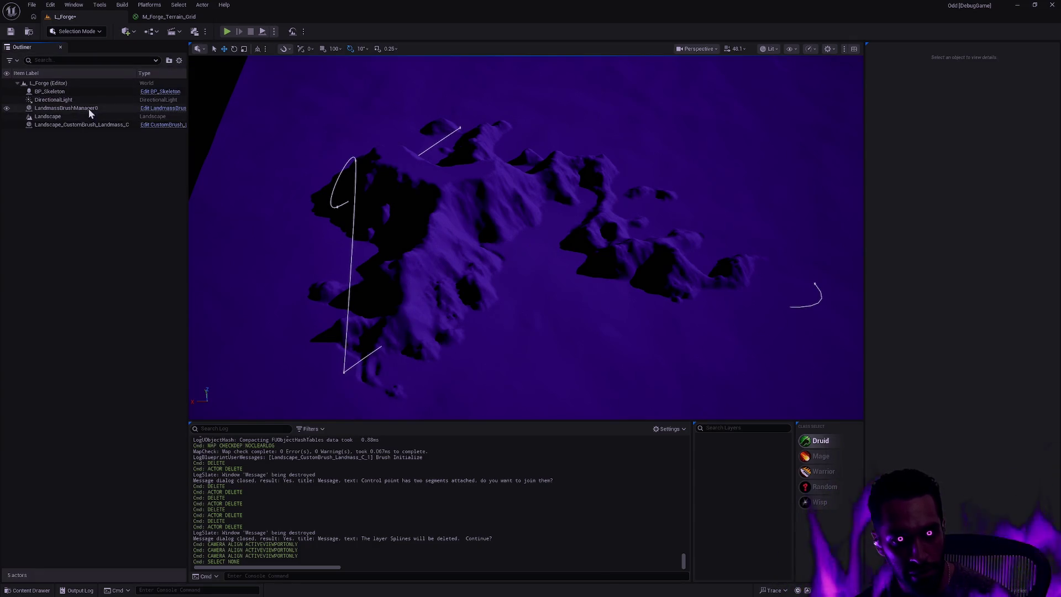
Scale the landmass custom brush down to about 0.35.
click(90, 127)
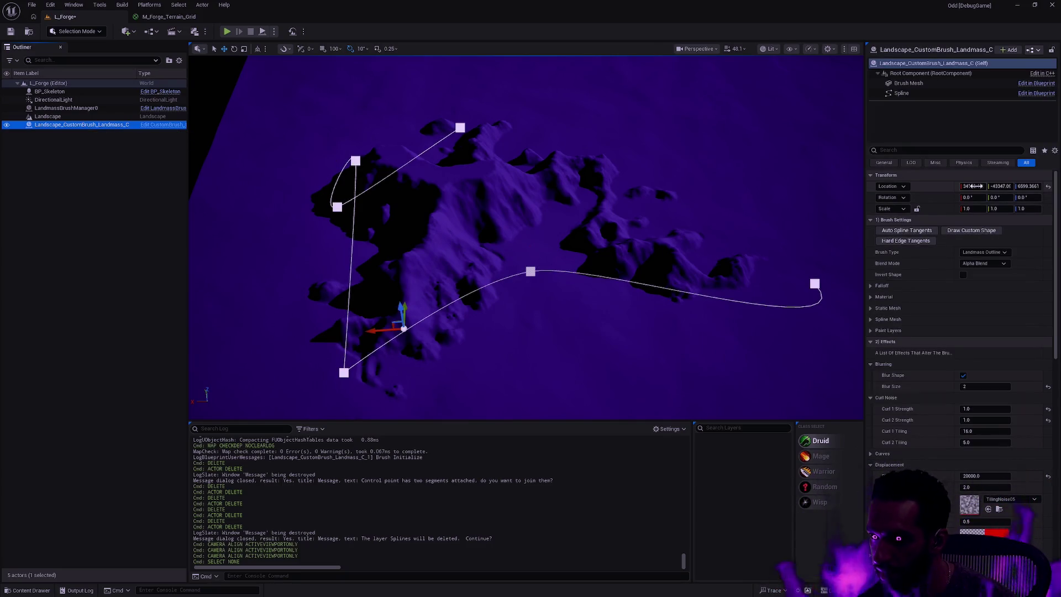
key(r)
mouse_move(403, 328)
mouse_down()
mouse_move(338, 387)
mouse_move(458, 259)
mouse_move(465, 203)
mouse_move(520, 166)
mouse_up()
Reposition the landmass brush on the terrain and duplicate it as Landscape_CustomBrush_Landmass_C2.
key(w)
key(ctrl+z)
key(f)
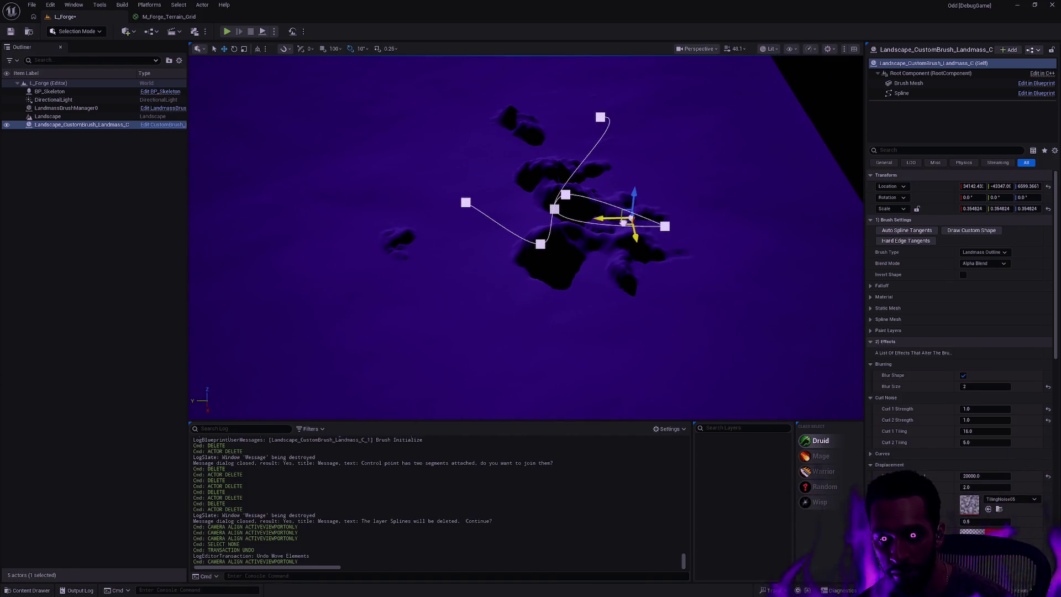
mouse_move(623, 223)
mouse_down()
mouse_move(495, 209)
mouse_move(519, 165)
mouse_move(596, 234)
mouse_move(529, 212)
mouse_move(534, 225)
mouse_move(602, 229)
mouse_move(555, 242)
mouse_move(498, 208)
mouse_move(556, 223)
mouse_move(501, 184)
mouse_move(545, 215)
mouse_move(386, 208)
mouse_move(421, 188)
mouse_move(620, 180)
mouse_move(572, 165)
mouse_move(651, 237)
mouse_up()
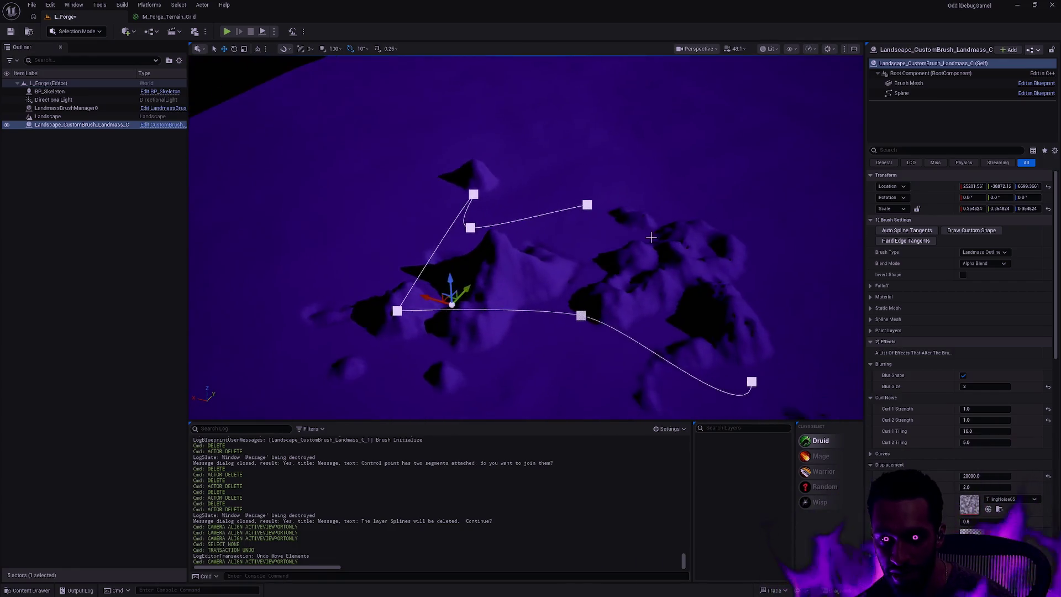
mouse_move(445, 298)
mouse_down()
mouse_move(539, 268)
mouse_move(613, 224)
mouse_move(461, 232)
mouse_move(547, 243)
mouse_move(431, 217)
mouse_move(442, 230)
mouse_move(625, 276)
mouse_move(715, 286)
mouse_up()
key(ctrl+d)
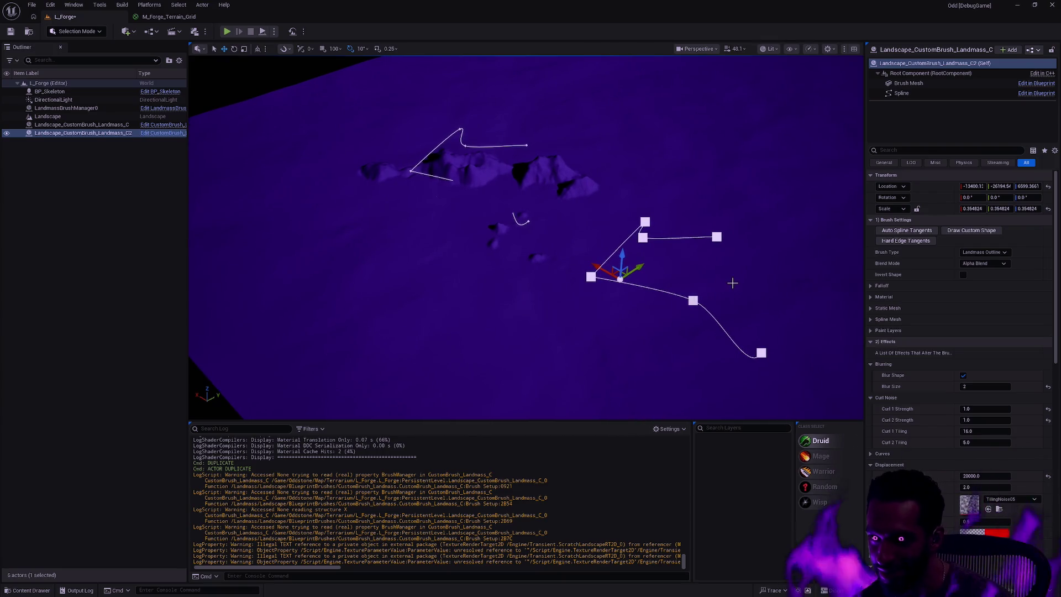
Delete the C2 copy, shift Landscape_CustomBrush_Landmass_C along X, and enter Landscape mode.
key(Delete)
click(66, 125)
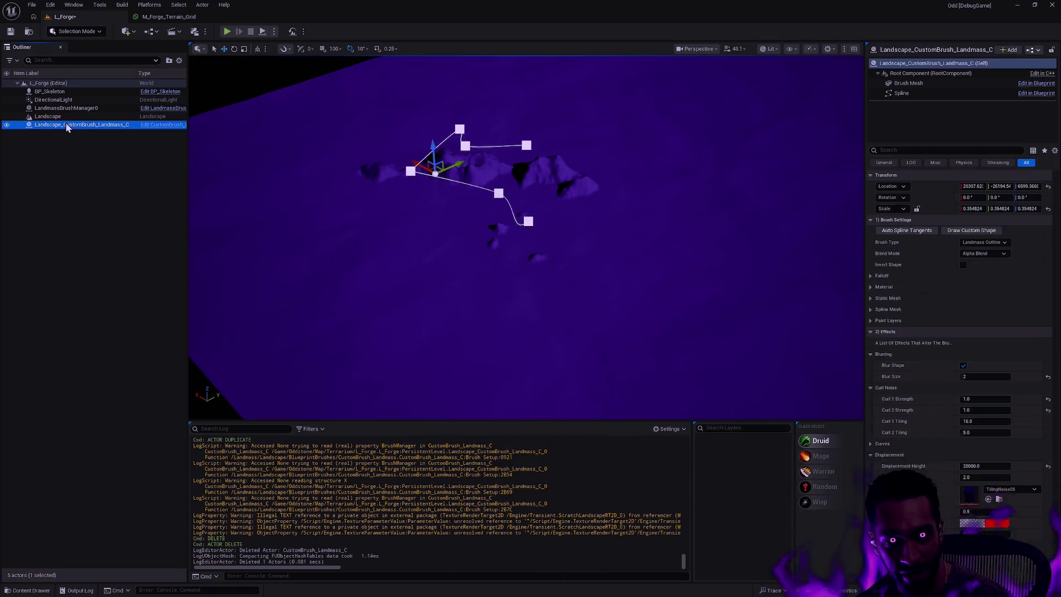
key(f)
mouse_move(495, 185)
mouse_down()
mouse_move(364, 108)
mouse_move(399, 140)
mouse_move(360, 197)
mouse_up()
key(shift+2)
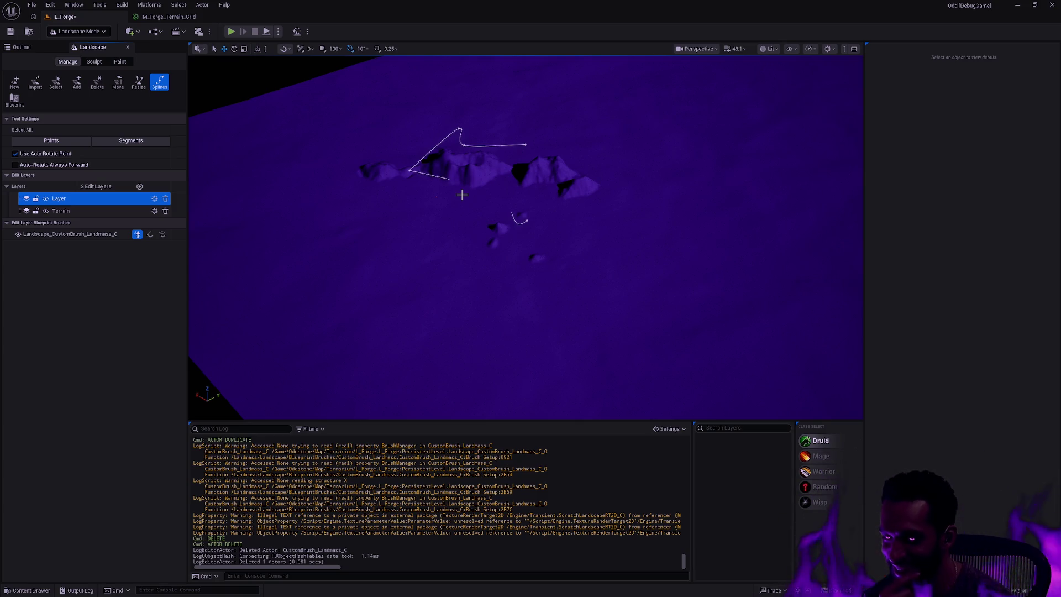
Fly the viewport around and over the sculpted mountains to inspect the terrain.
drag(476, 203, 287, 125)
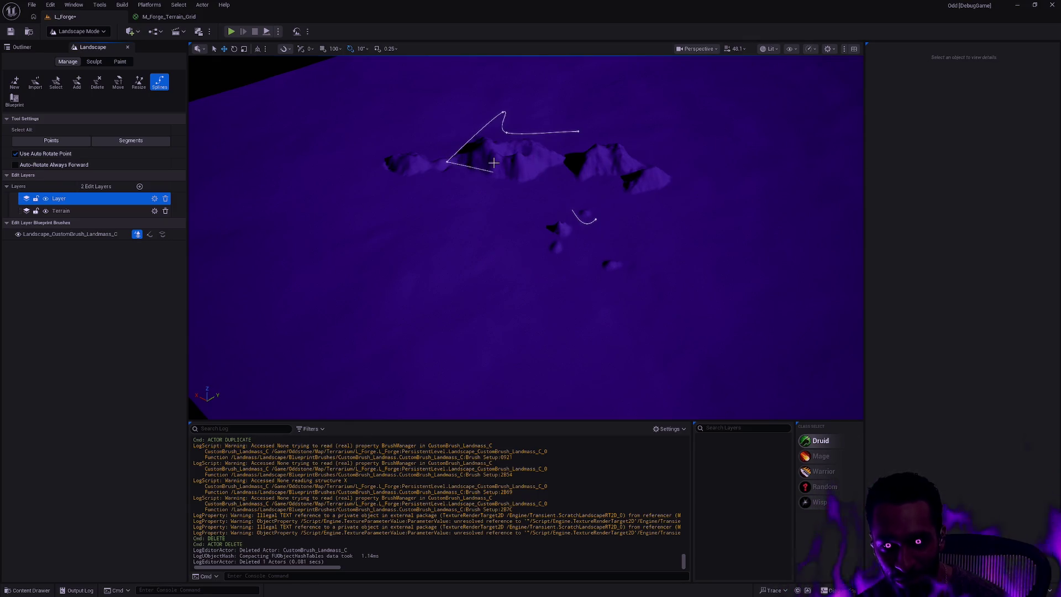
mouse_move(447, 162)
mouse_down()
mouse_move(498, 221)
mouse_move(487, 199)
mouse_move(509, 243)
mouse_move(578, 220)
mouse_move(584, 234)
mouse_up()
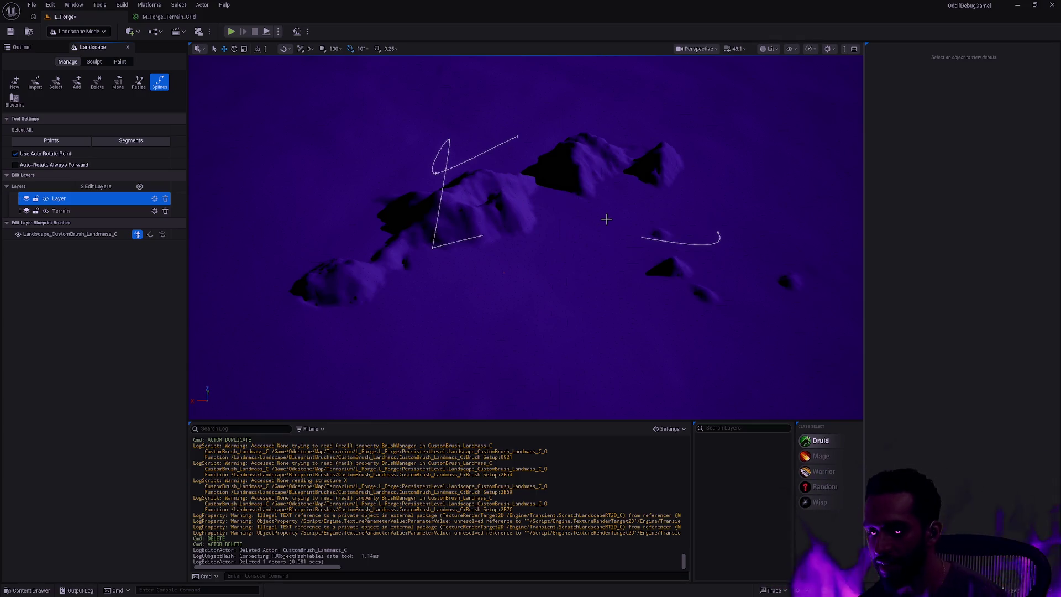
drag(601, 235, 632, 234)
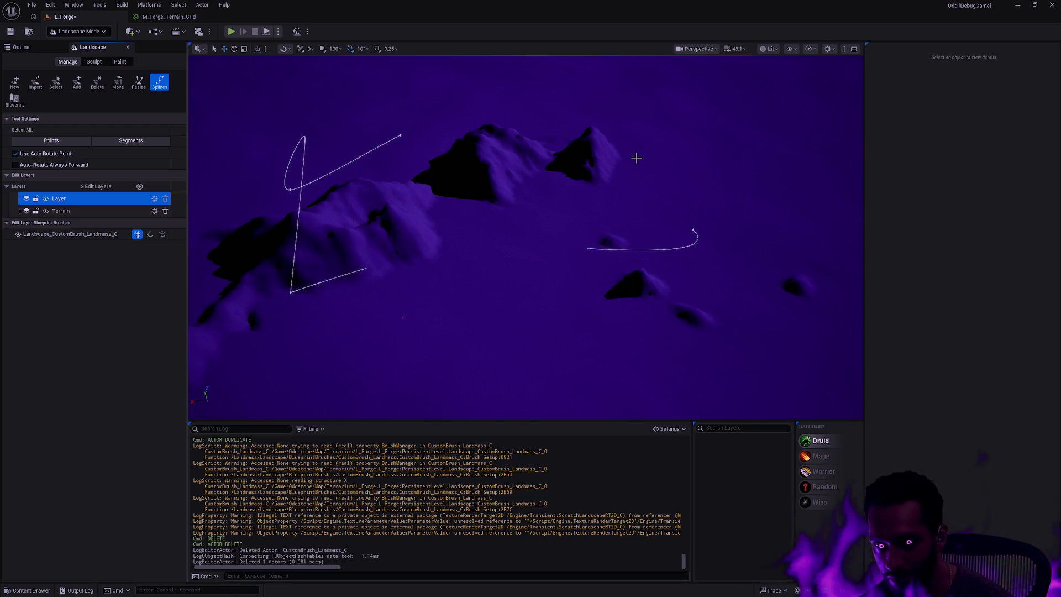
mouse_move(678, 222)
mouse_down()
mouse_move(705, 222)
mouse_move(679, 247)
mouse_up()
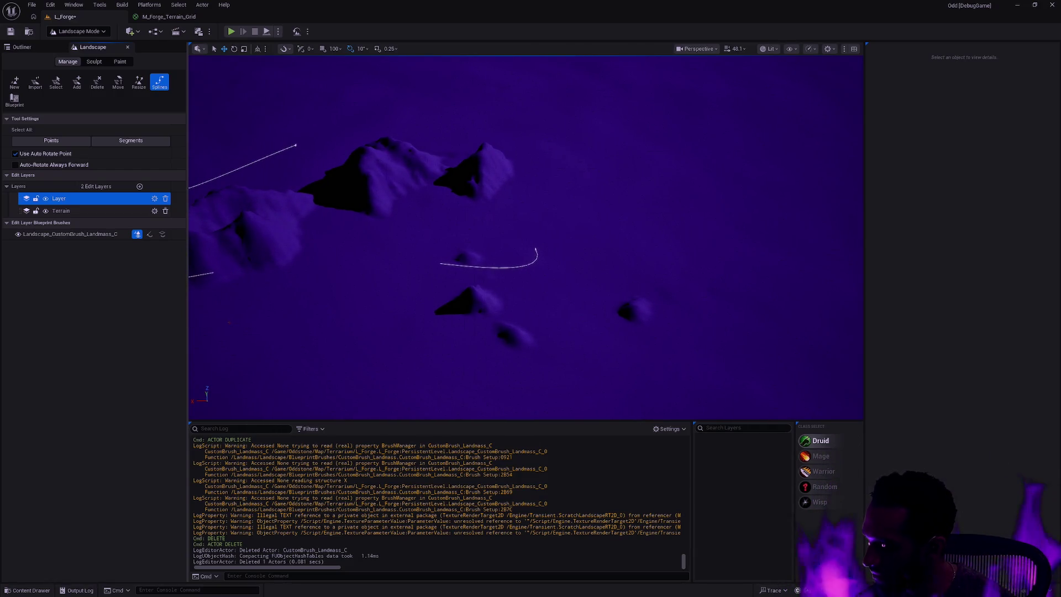
drag(606, 249, 606, 216)
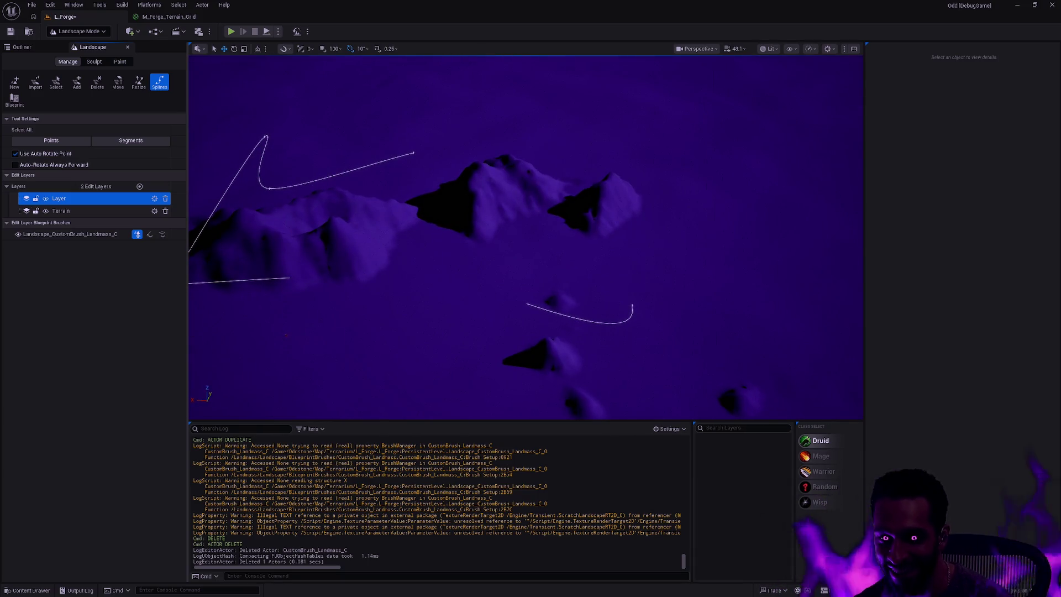
drag(644, 277, 643, 295)
mouse_move(525, 249)
mouse_down()
mouse_move(525, 205)
mouse_move(635, 280)
mouse_move(618, 265)
mouse_move(585, 303)
mouse_up()
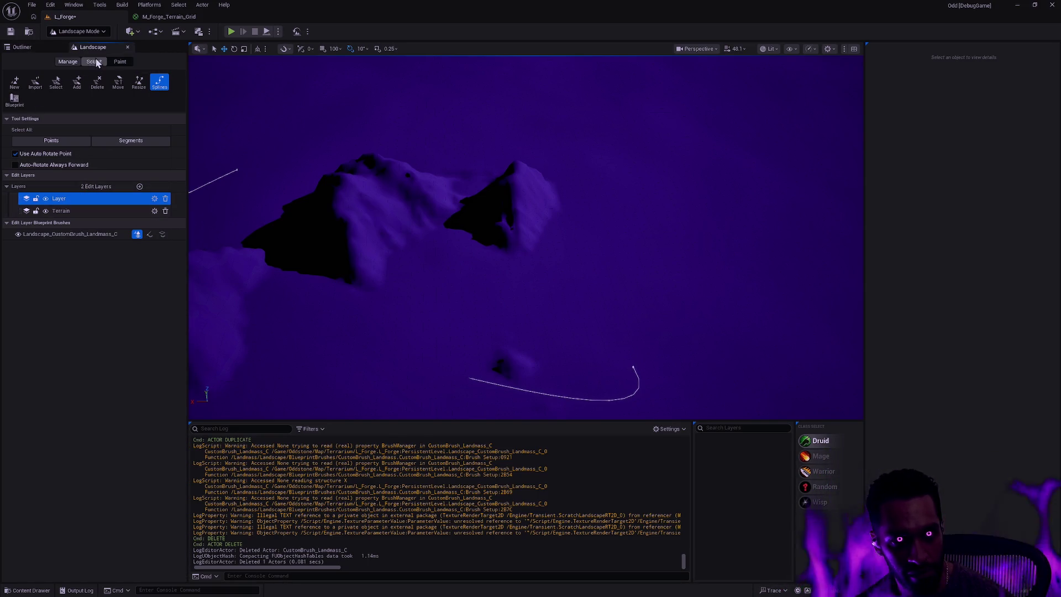
mouse_move(558, 317)
mouse_down()
mouse_move(485, 308)
mouse_move(363, 257)
mouse_up()
Return to Selection Mode with the landmass custom brush selected.
key(shift+1)
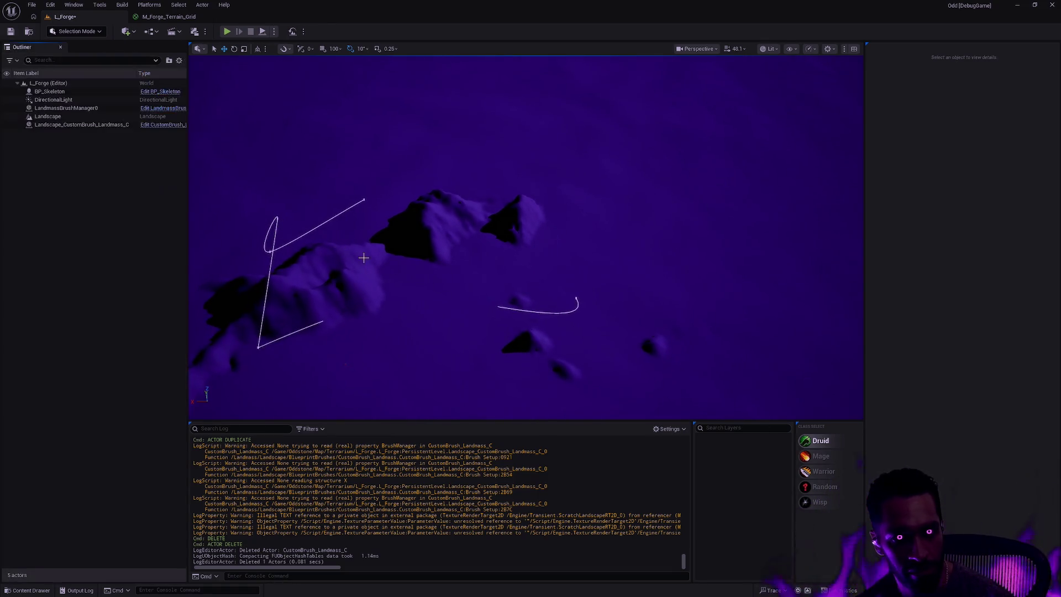
click(69, 124)
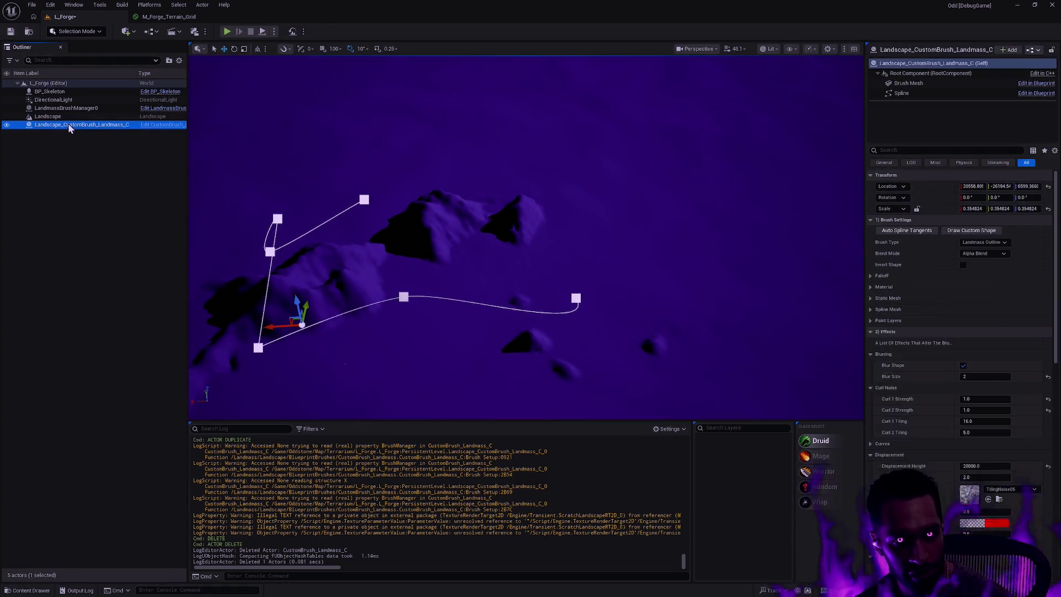
key(shift+2)
key(shift+1)
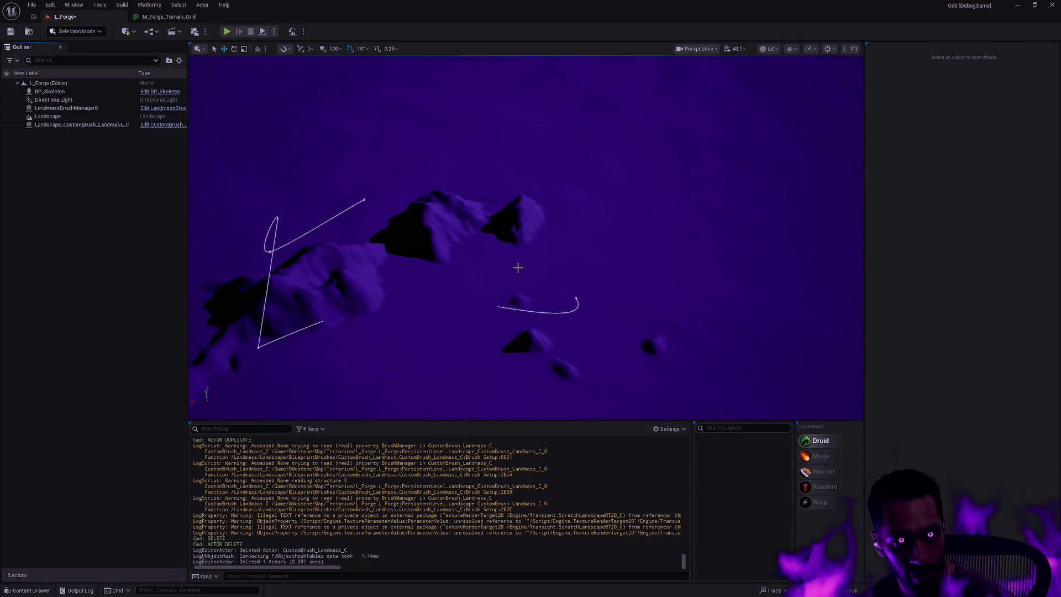
click(572, 304)
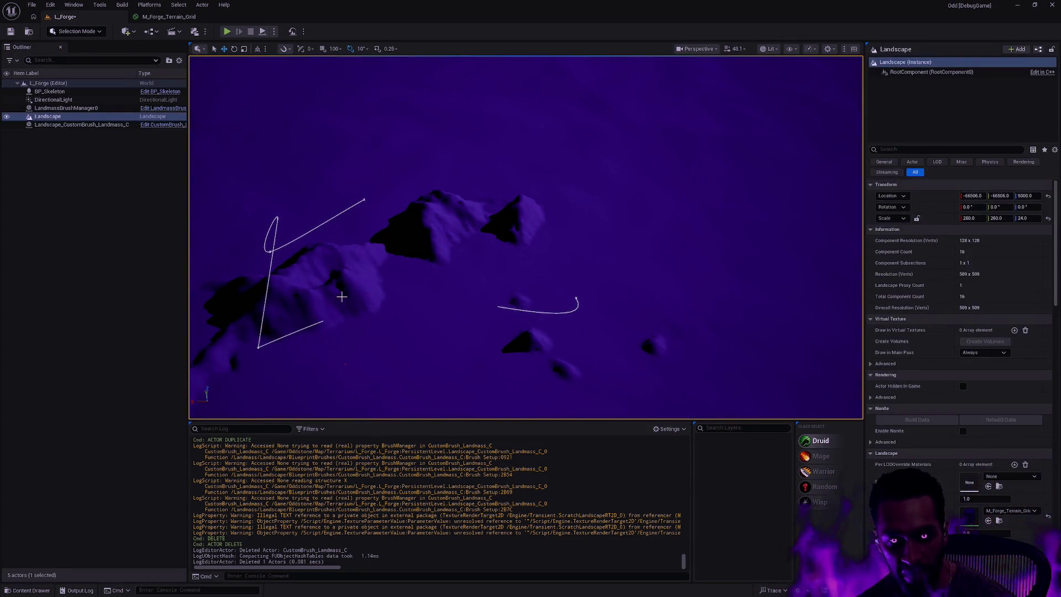
click(58, 124)
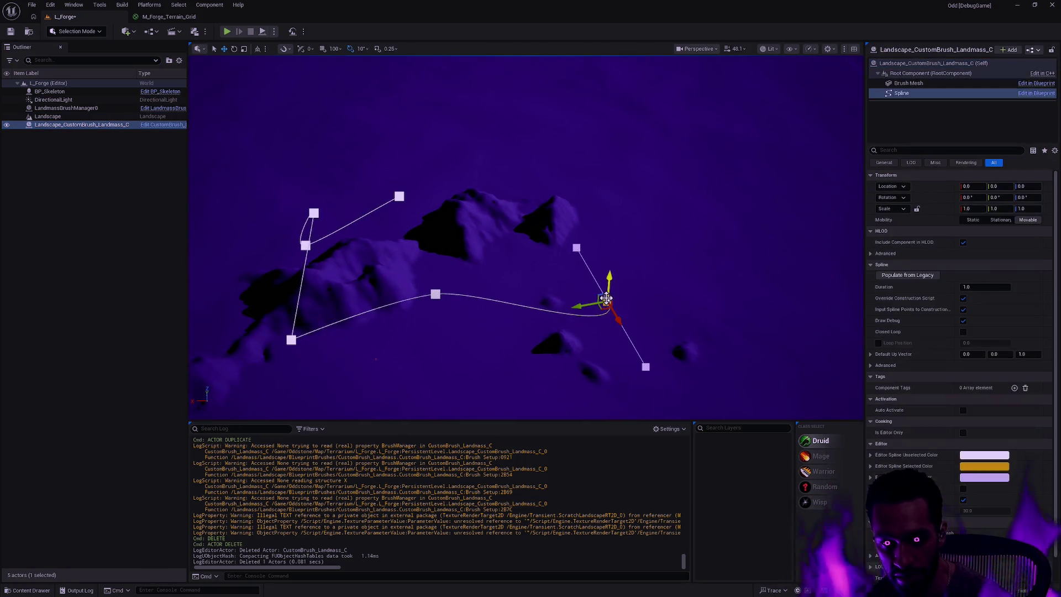
Extend the brush spline past its right end with a new control point.
click(605, 300)
mouse_move(585, 303)
mouse_down()
mouse_move(673, 286)
mouse_move(655, 182)
mouse_move(615, 136)
mouse_up()
key(ctrl+z)
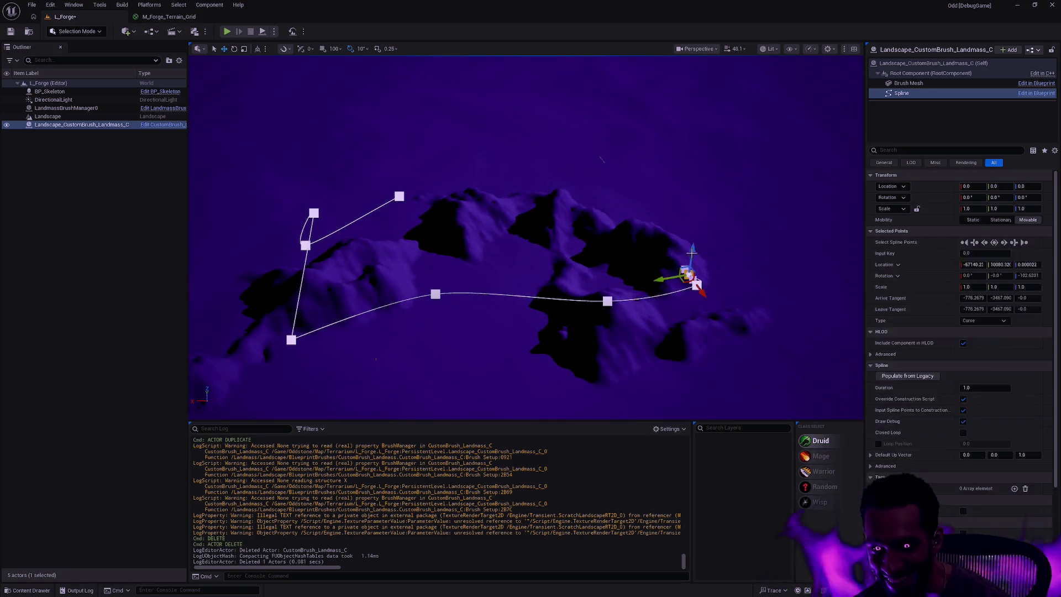
drag(687, 276, 735, 271)
scroll(525, 238, down, 3)
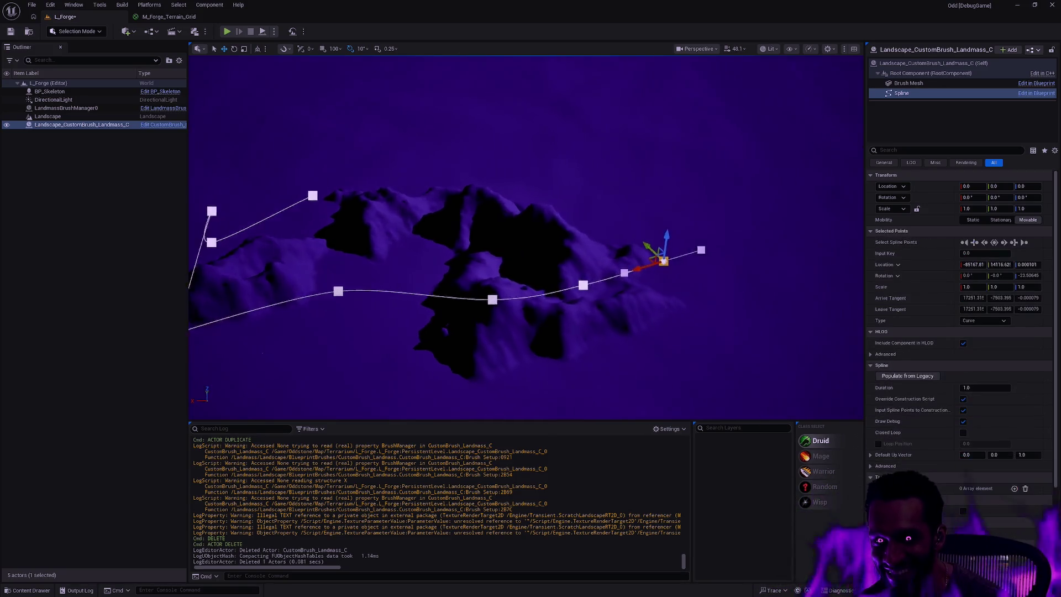
scroll(794, 311, down, 3)
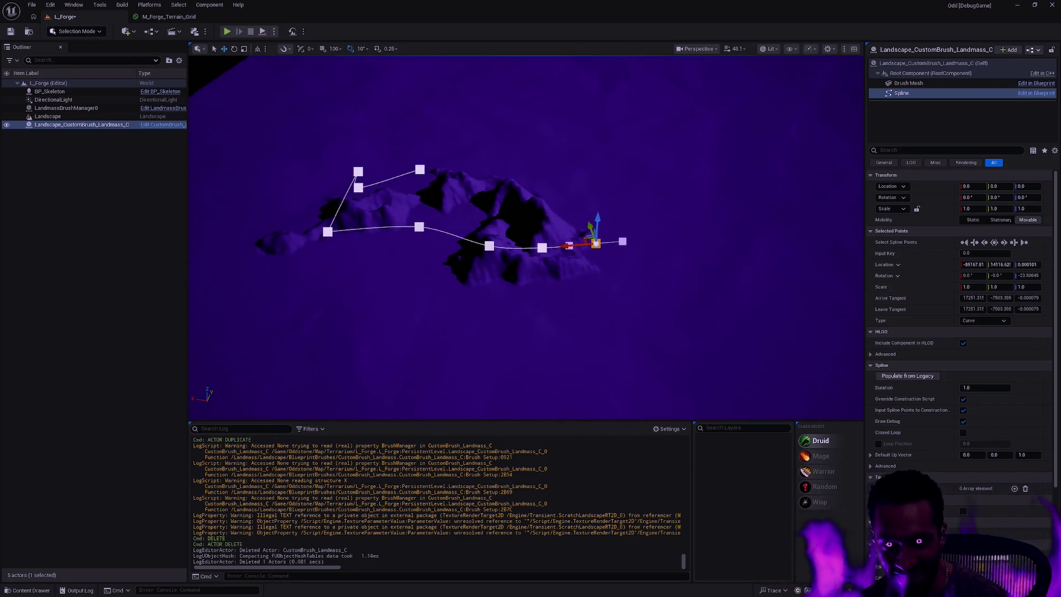
mouse_move(628, 241)
mouse_down()
mouse_move(611, 272)
mouse_move(627, 329)
mouse_move(595, 235)
mouse_up()
key(ctrl+z)
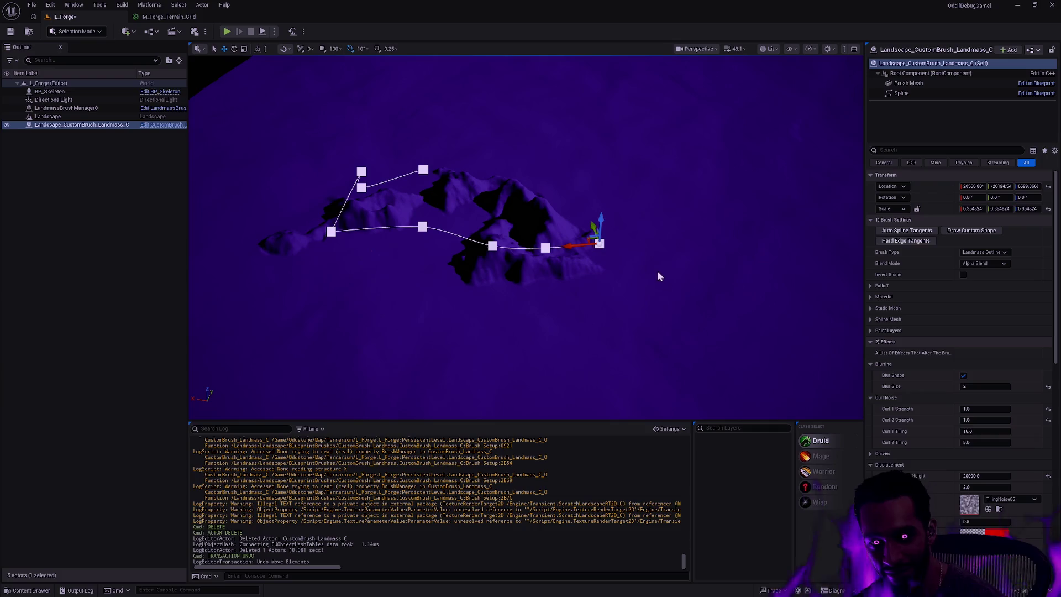
mouse_move(593, 228)
mouse_down()
mouse_move(607, 231)
mouse_move(594, 190)
mouse_move(628, 277)
mouse_move(617, 254)
mouse_up()
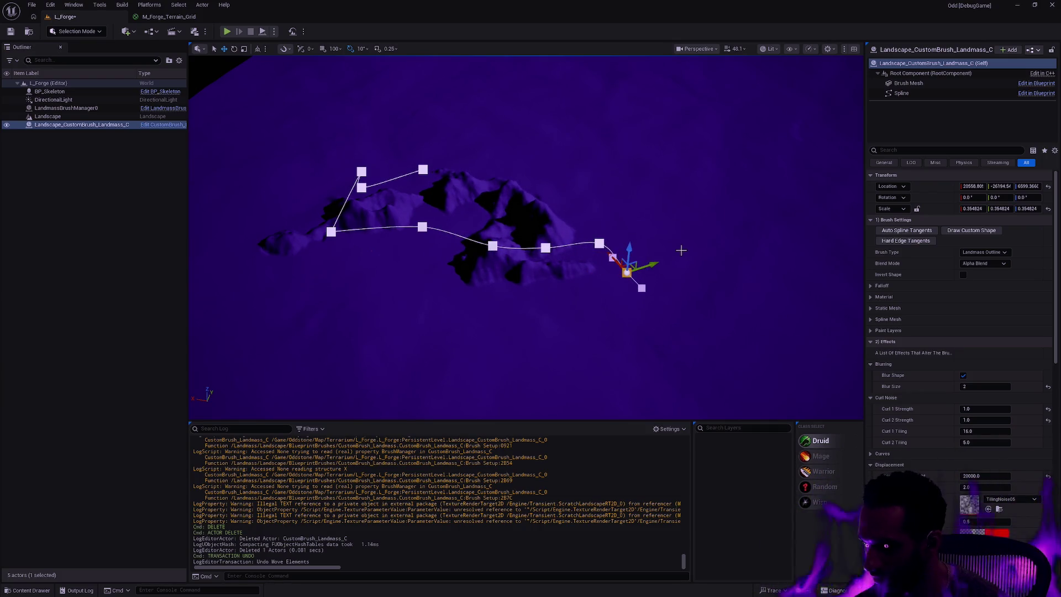